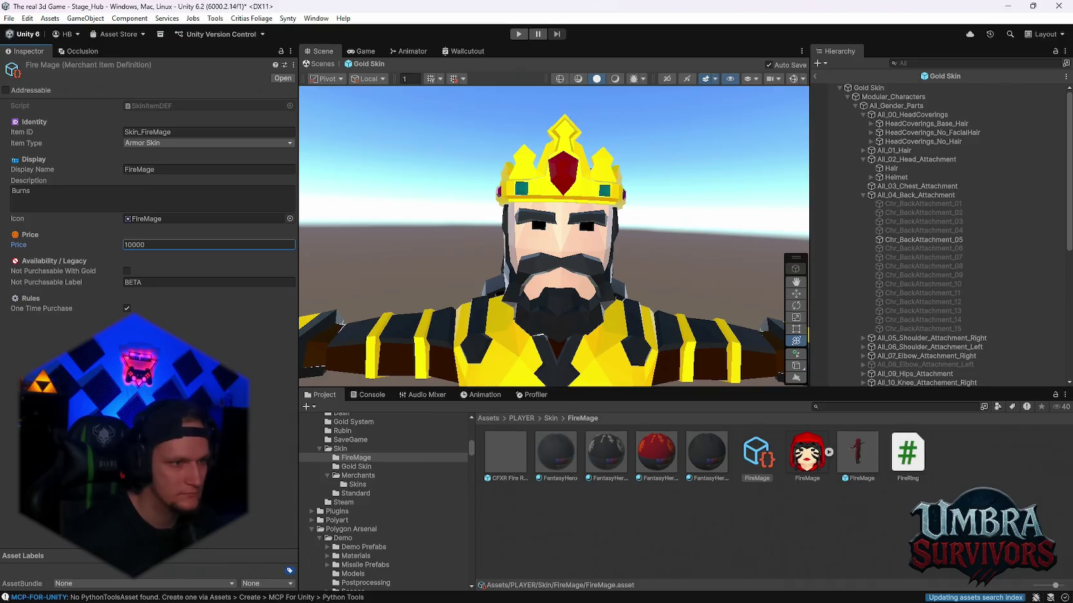
- Browse from the Gold Skin folder to Merchants/Skins and back, then inspect the Gold Skin prefab
left_click(361, 468)
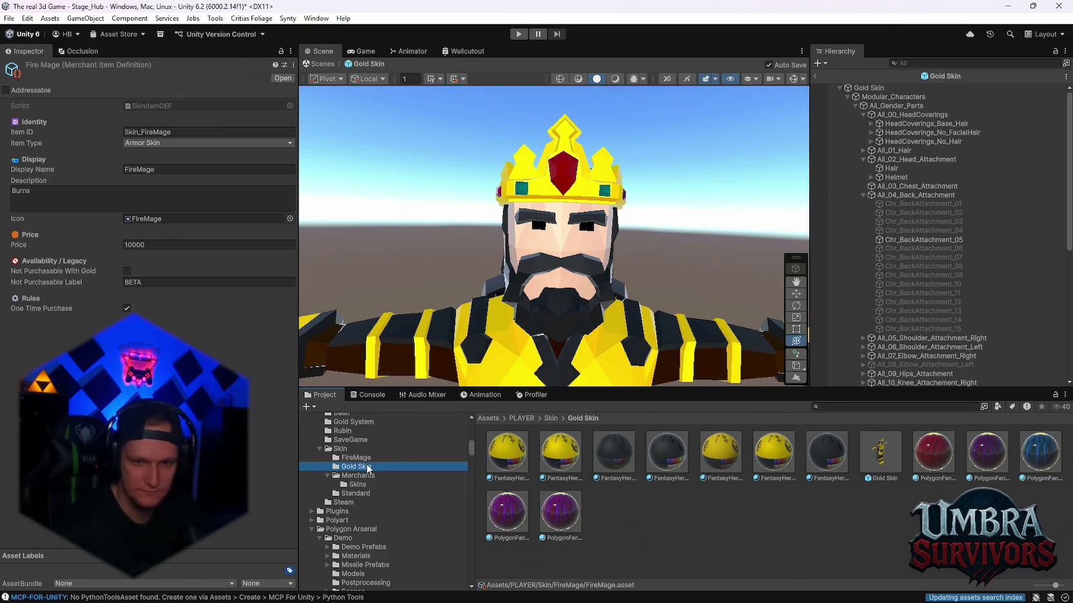
left_click(358, 476)
left_click(359, 484)
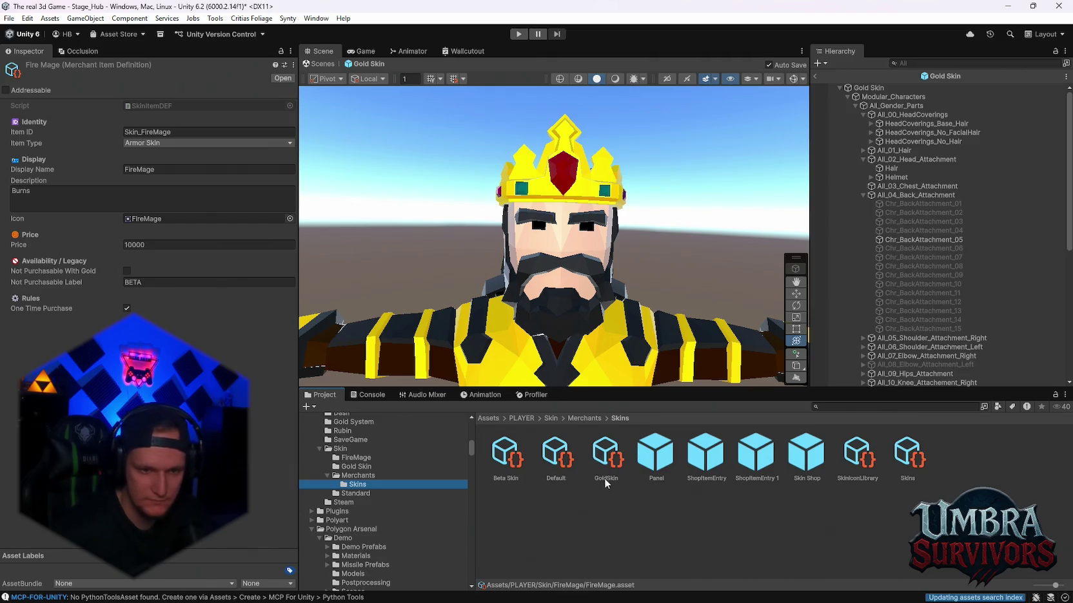
left_click(356, 467)
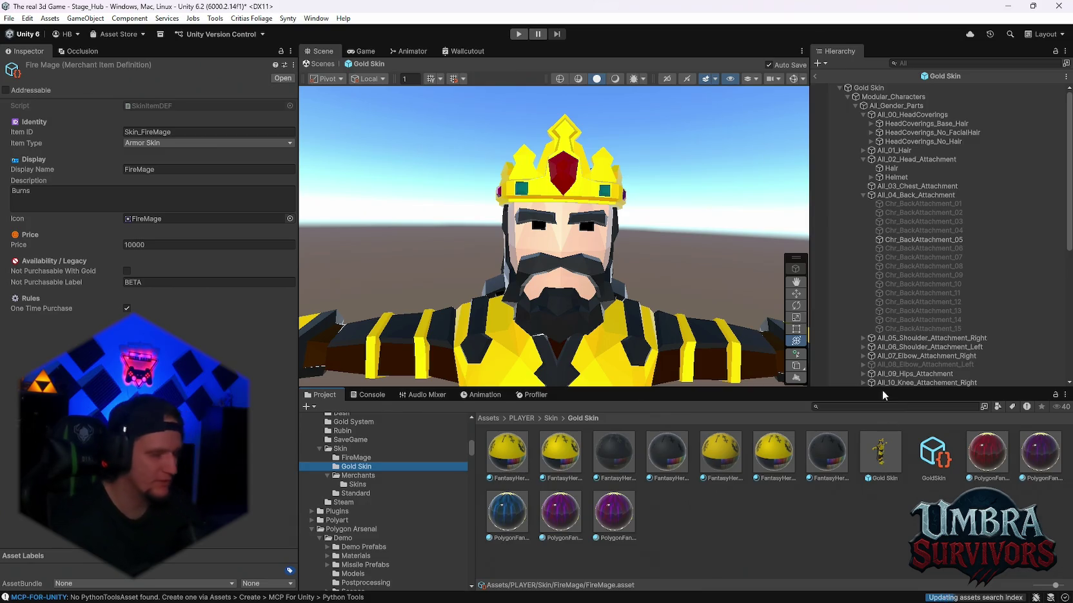
left_click(875, 466)
scroll(222, 276, "down", 3)
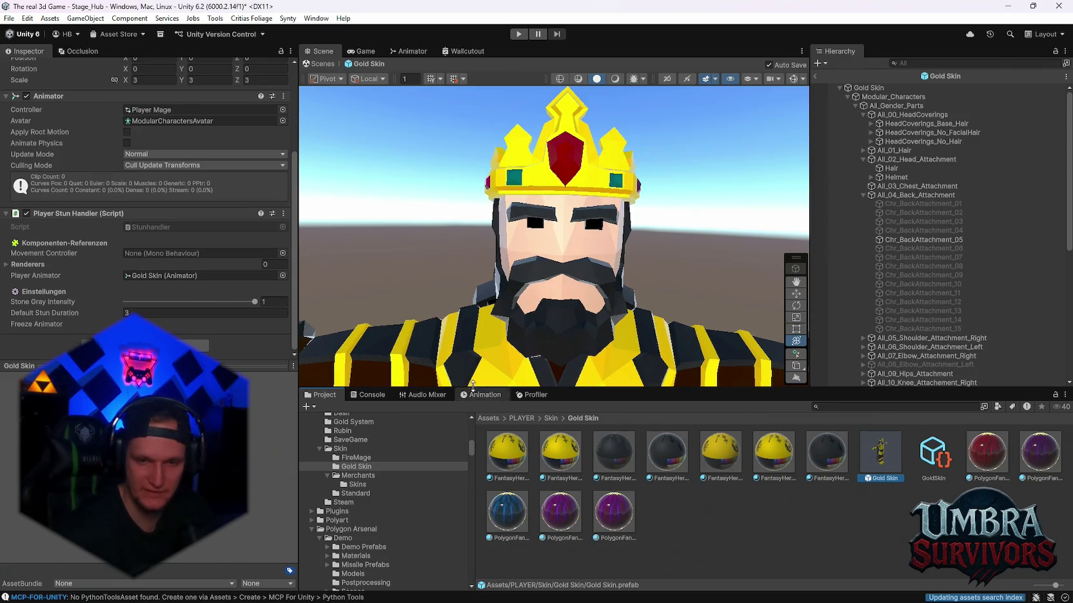
- Orbit around the gold-armoured king and show the GoldSkin definition (Midas-Touched, 500000) in the Inspector
scroll(602, 288, "down", 5)
scroll(601, 283, "up", 5)
left_click_drag(595, 297, 589, 300)
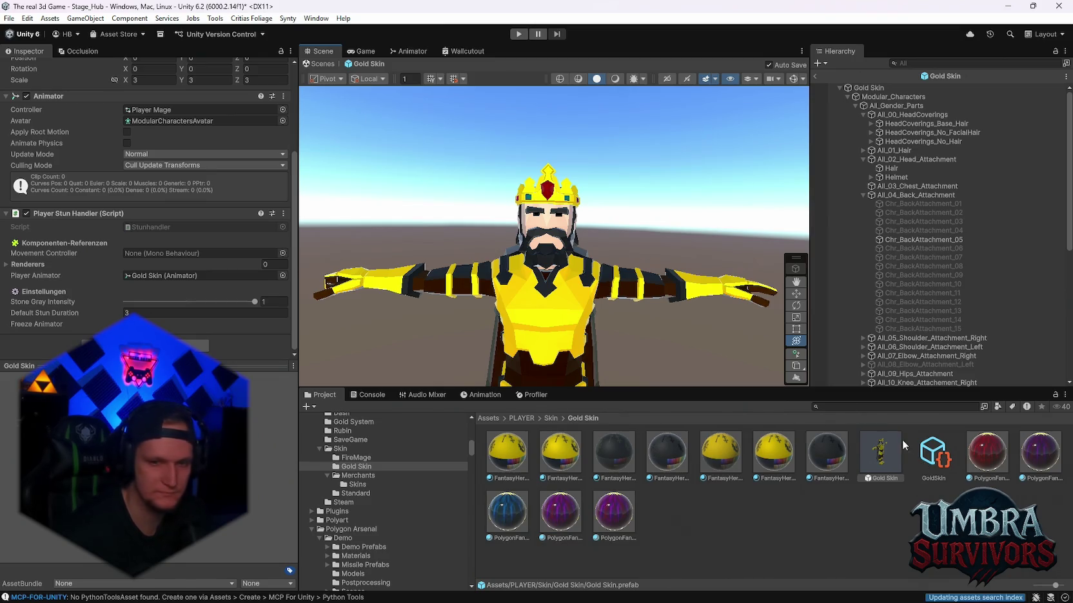
left_click(924, 459)
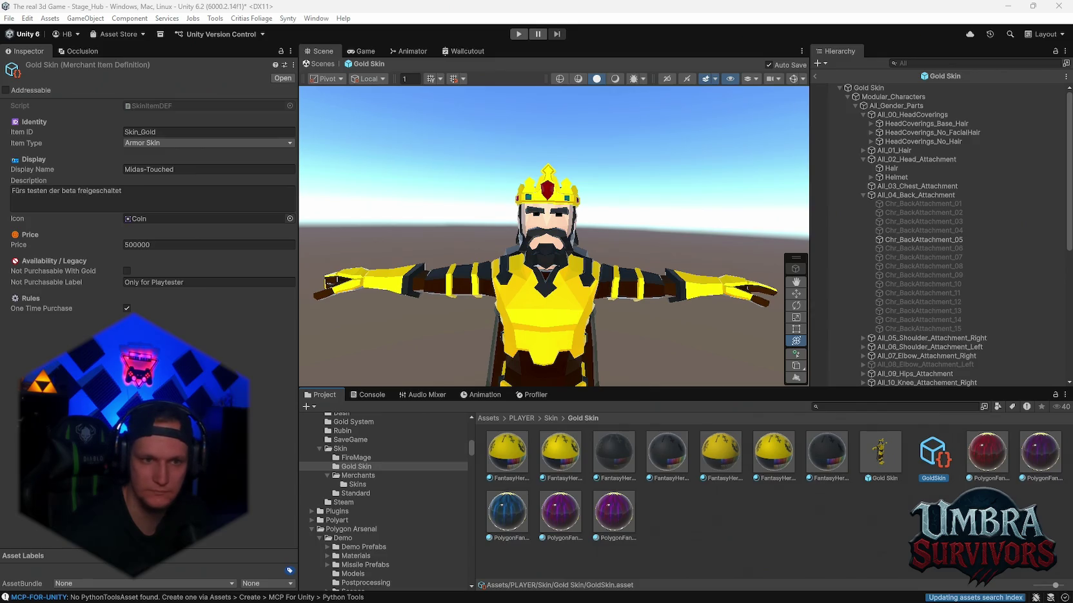
mouse_move(584, 252)
left_mouse_down()
mouse_move(587, 270)
mouse_move(609, 150)
left_mouse_up()
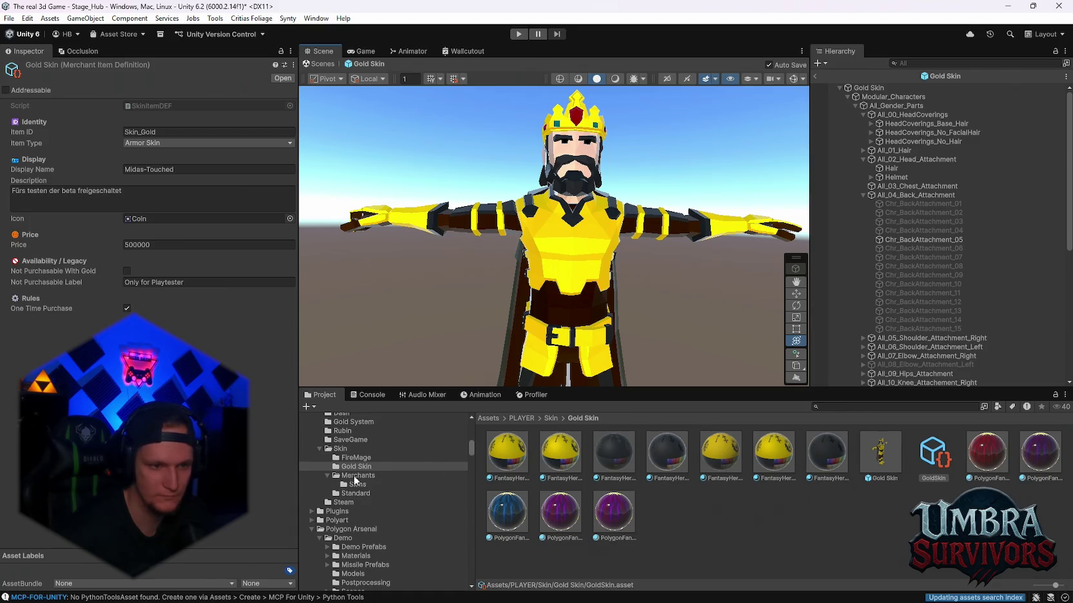
- Drag the Default definition from Merchants/Skins into the Standard folder and open the Base Skin prefab
left_click(357, 484)
left_click_drag(554, 463, 354, 493)
left_click(354, 493)
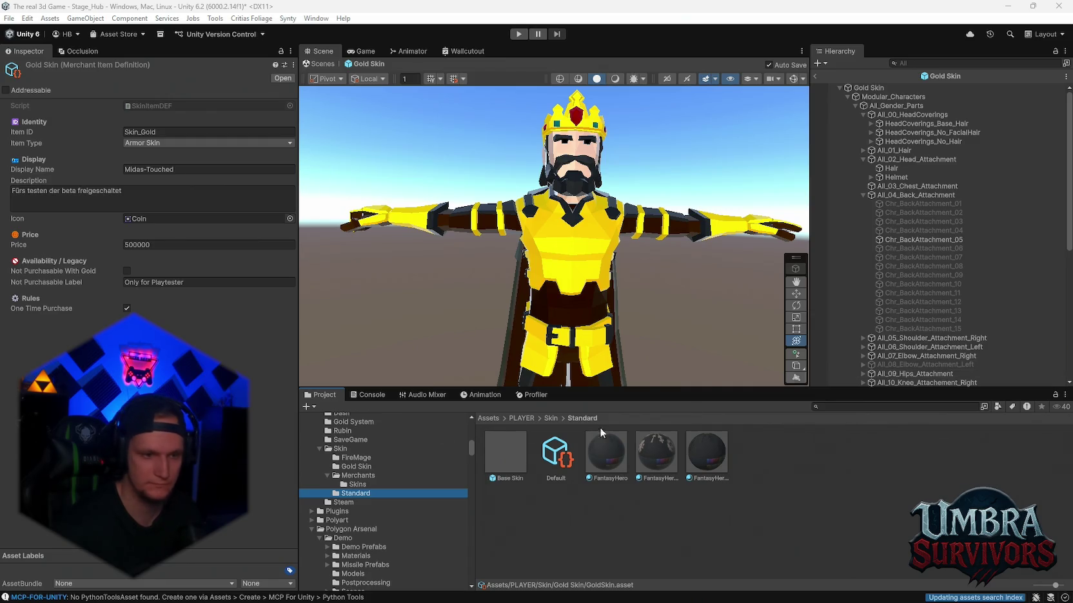
double_click(488, 459)
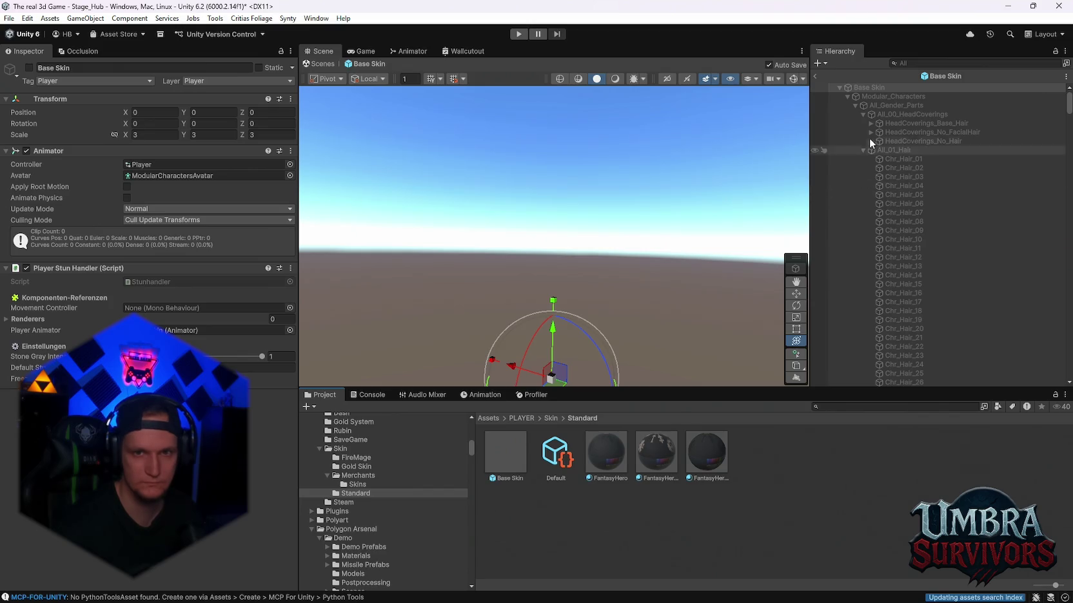
- Activate the Base Skin root object so the black-jacketed character appears
left_click(28, 67)
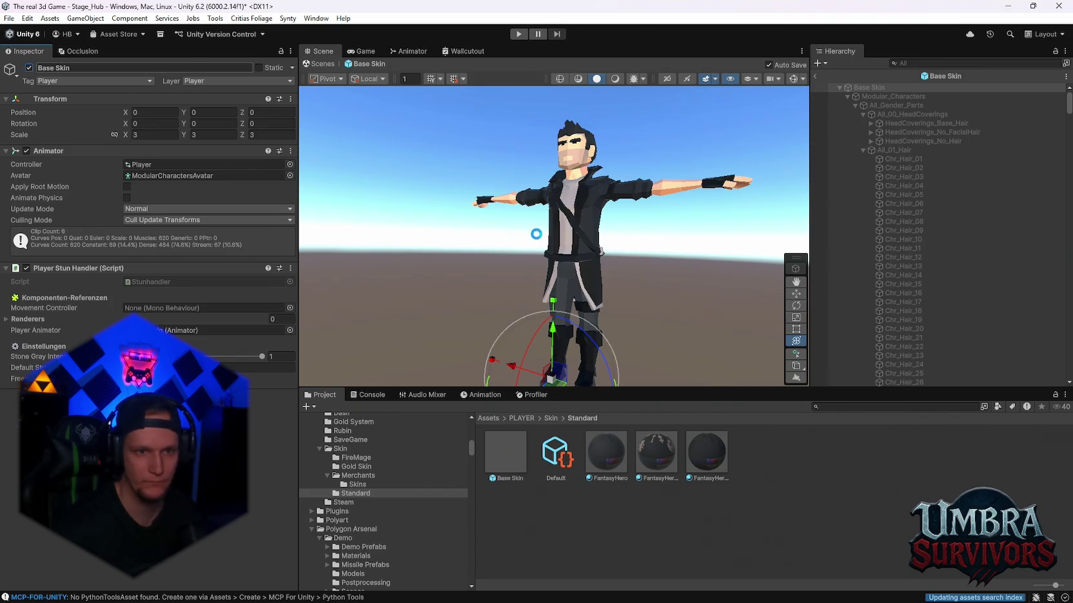
left_click_drag(537, 235, 576, 291)
scroll(579, 263, "up", 3)
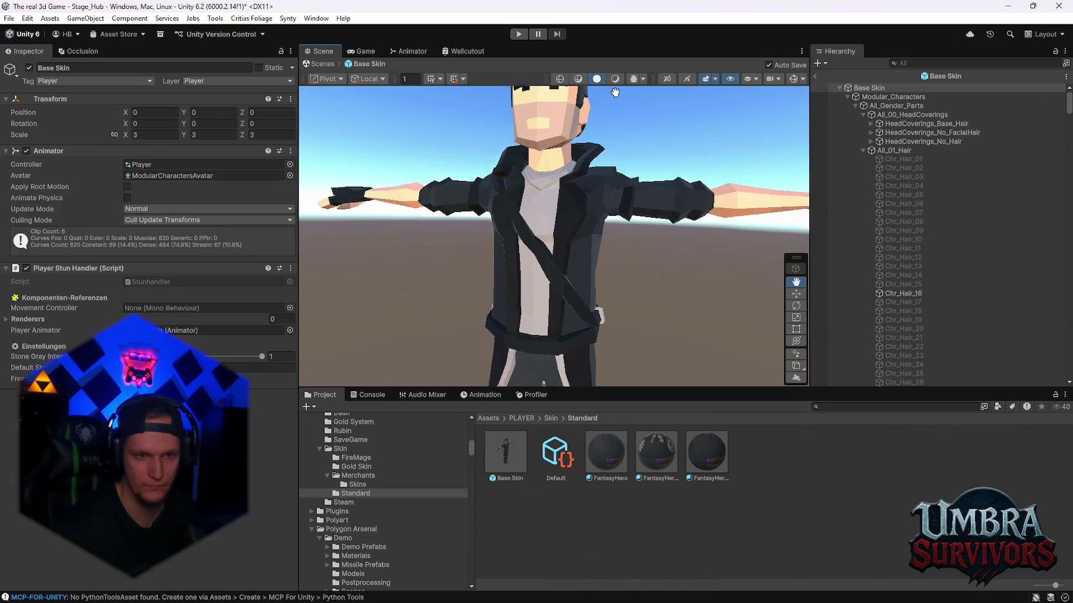
scroll(606, 150, "down", 3)
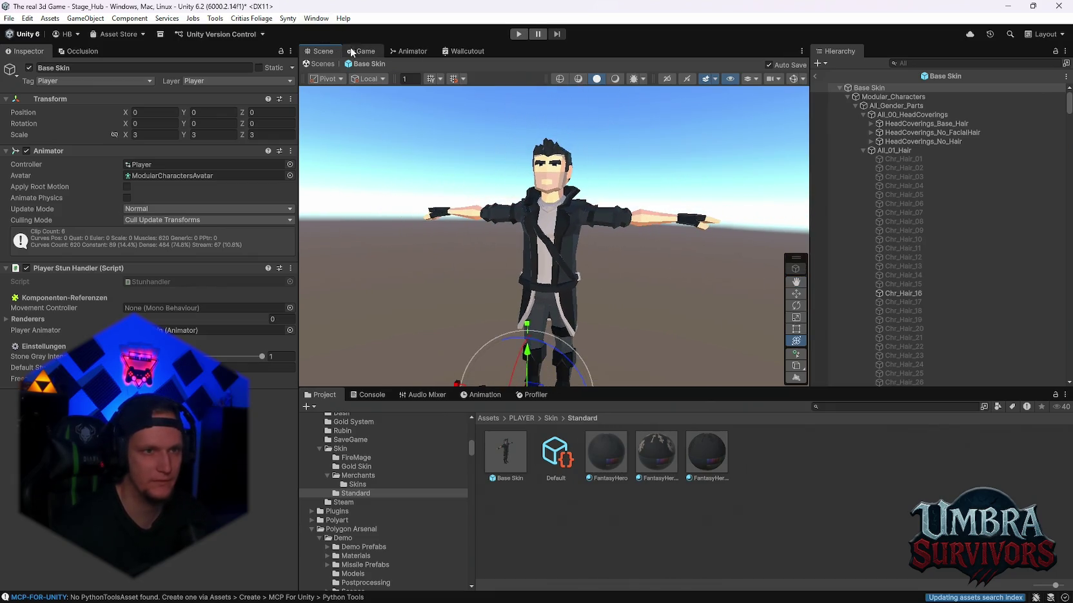
- Check the Game view, return to Stage_Hub and select the player's Skin_Gold object
left_click(361, 51)
left_click(320, 51)
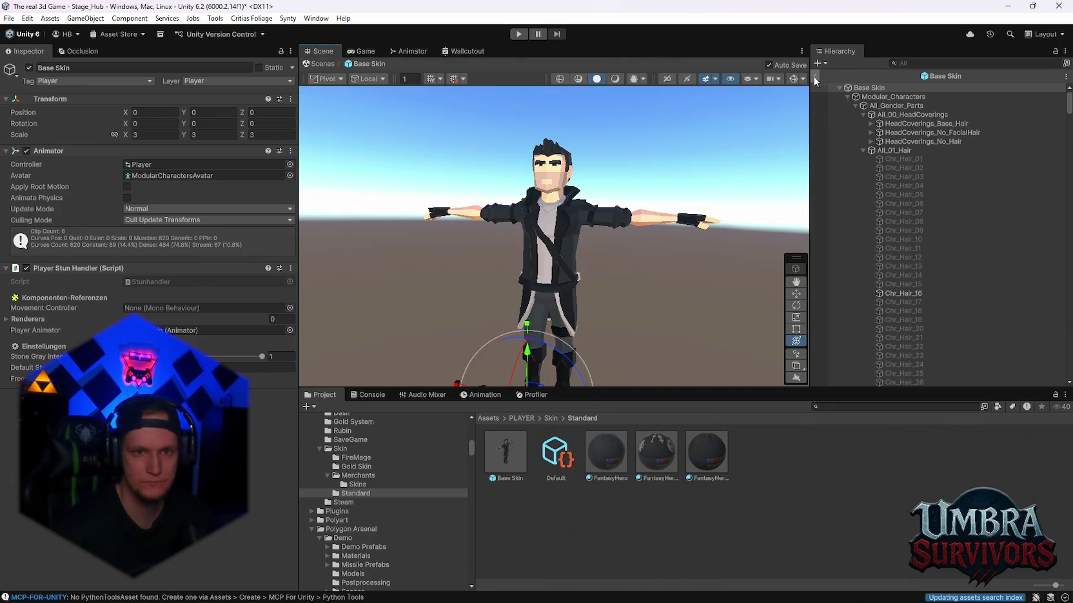
left_click(815, 78)
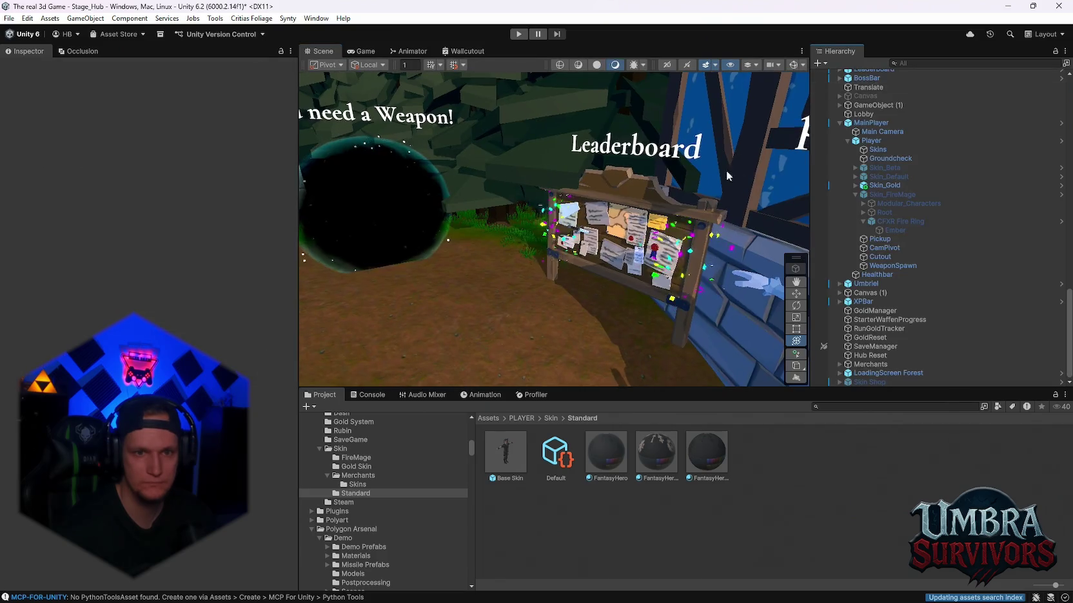
left_click(885, 186)
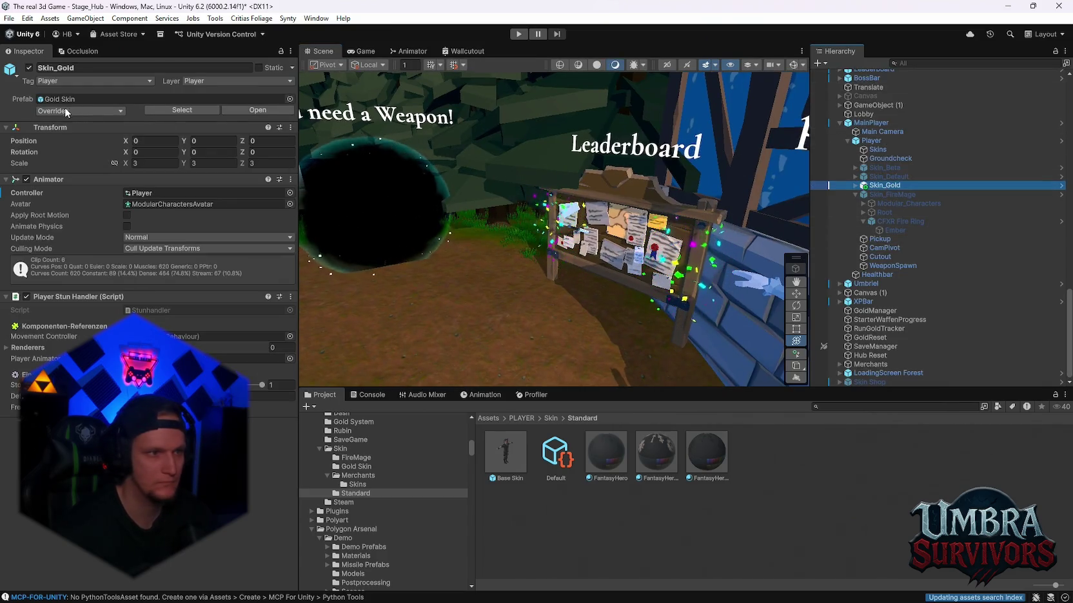
- Apply all of Skin_Gold's overrides to the Gold Skin prefab and frame Skin_Default
left_click(66, 111)
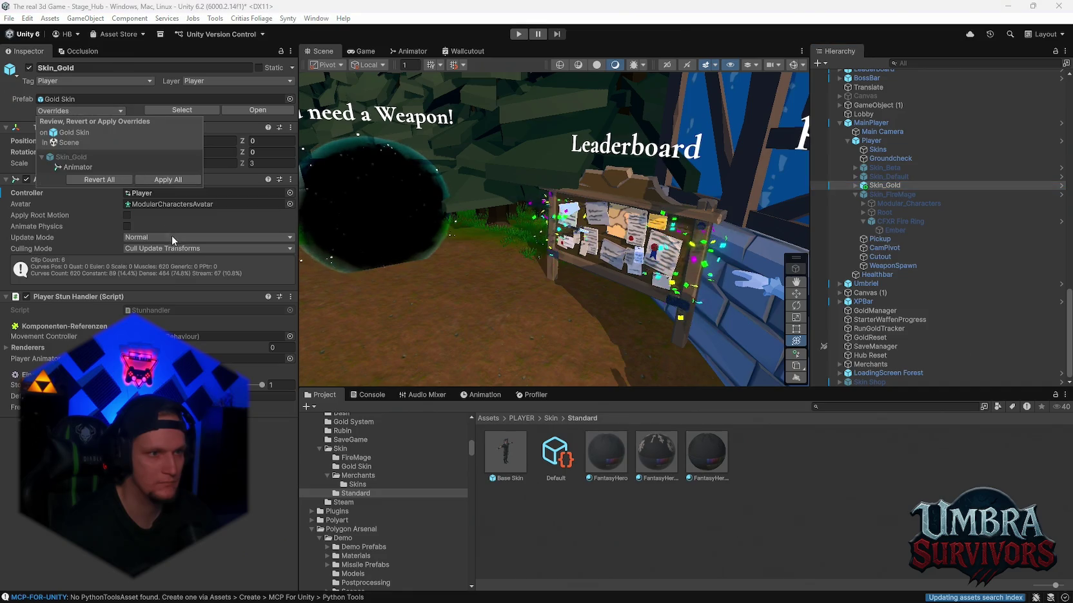
left_click(162, 180)
left_click(889, 176)
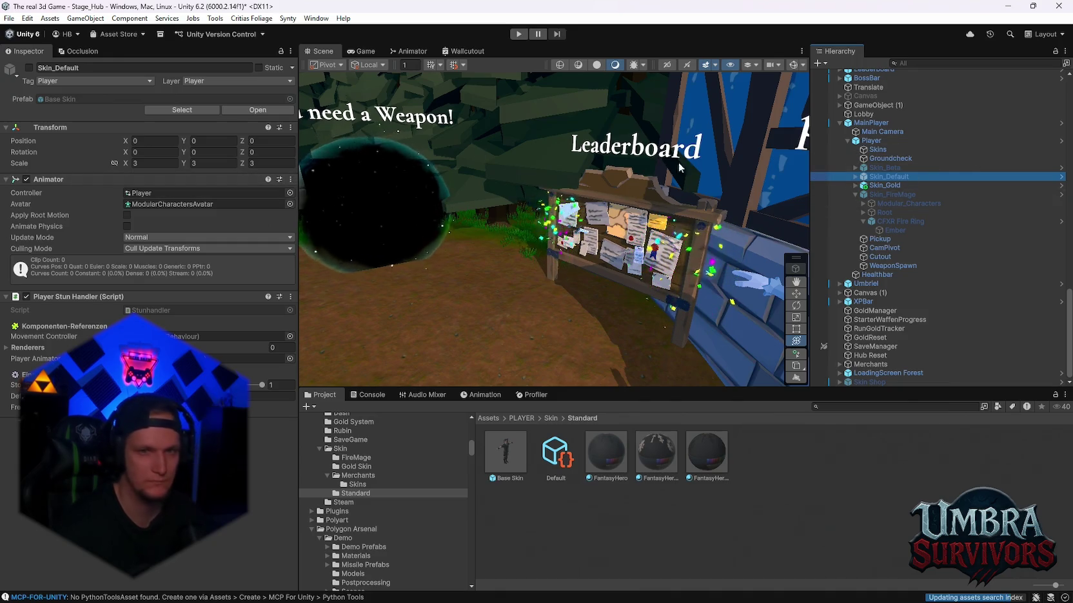
key("f")
scroll(569, 183, "down", 3)
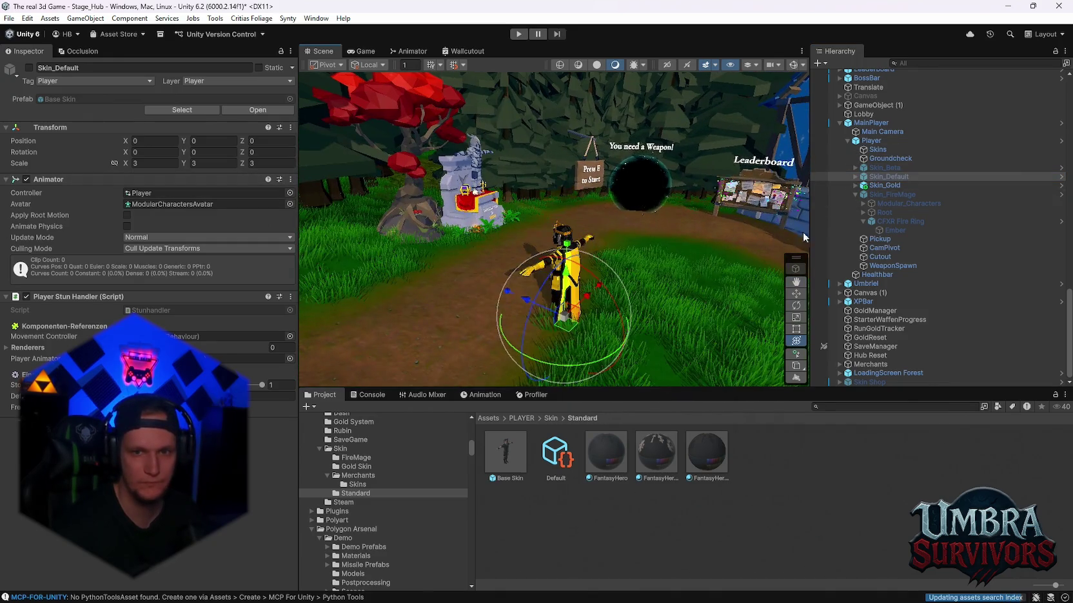
scroll(855, 251, "up", 3)
- Deactivate Skin_Gold, activate Skin_Default, and reopen the Base Skin prefab
left_click(885, 252)
key("alt+shift+a")
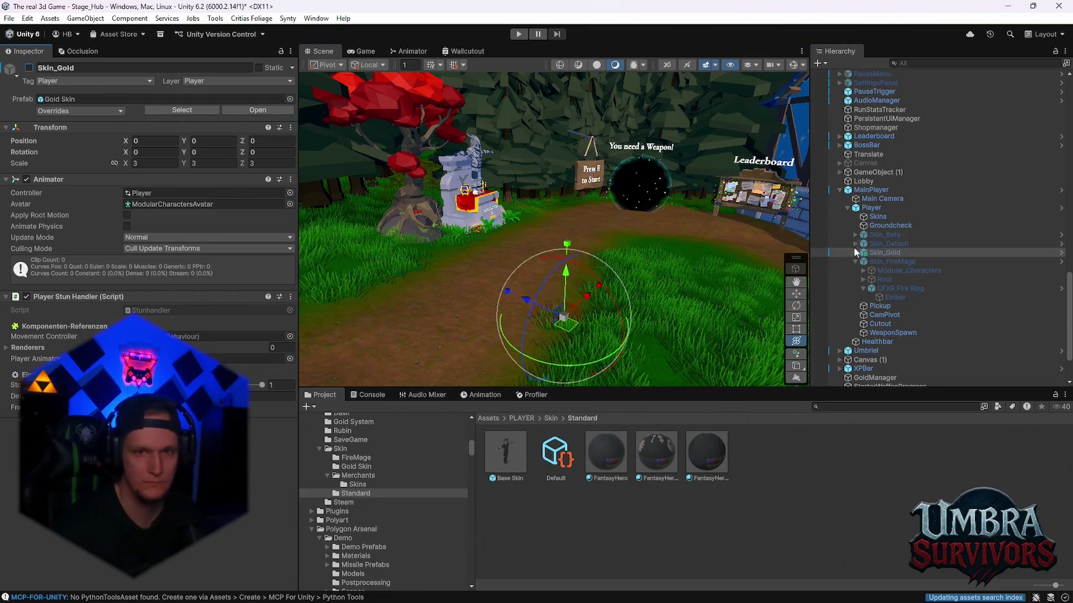
left_click(888, 243)
key("alt+shift+a")
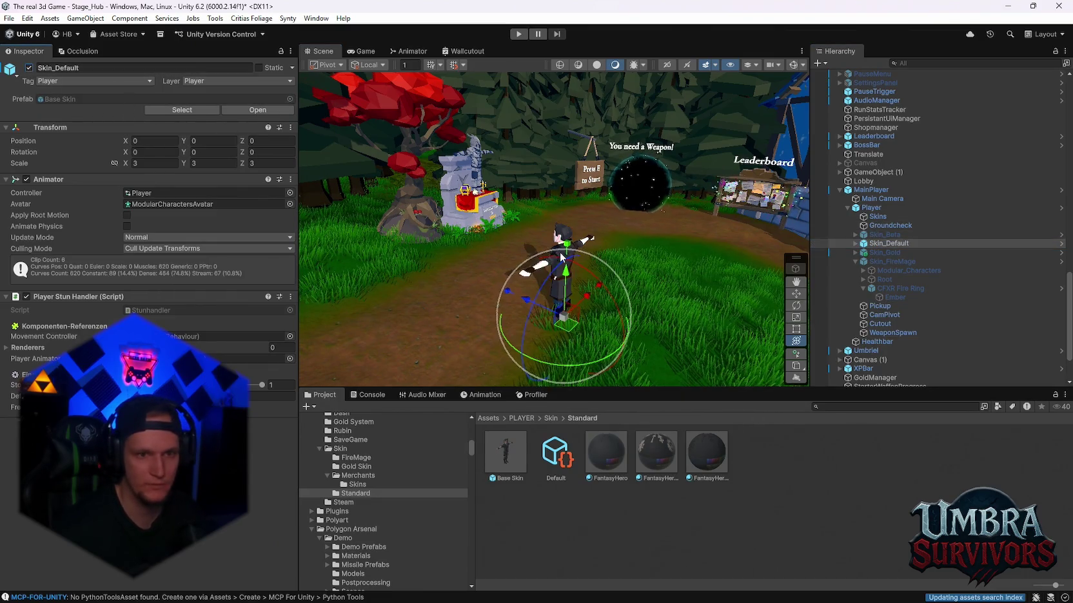
scroll(560, 257, "up", 5)
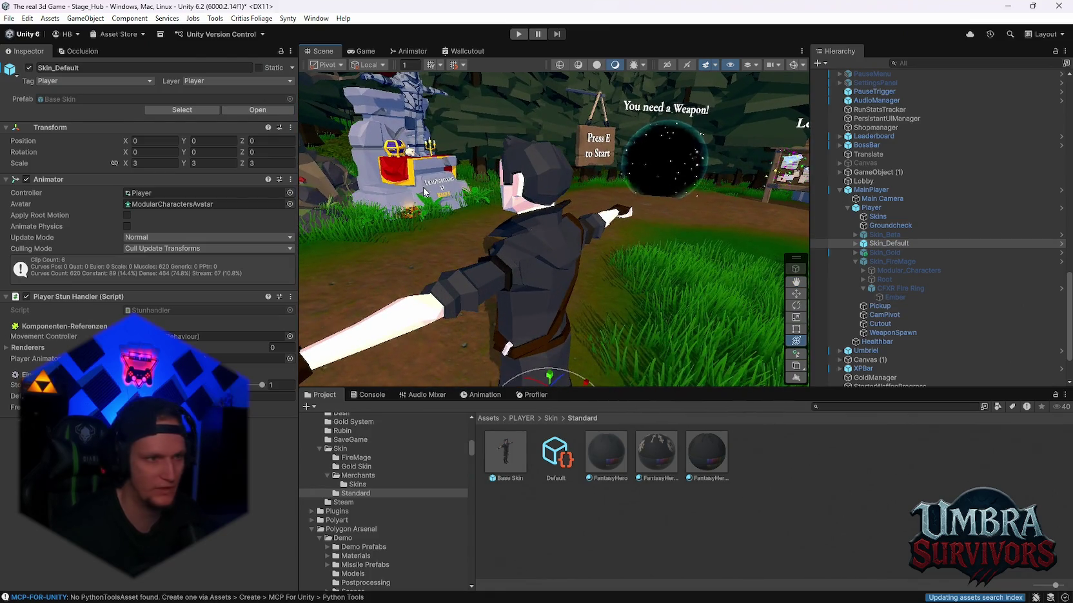
double_click(509, 453)
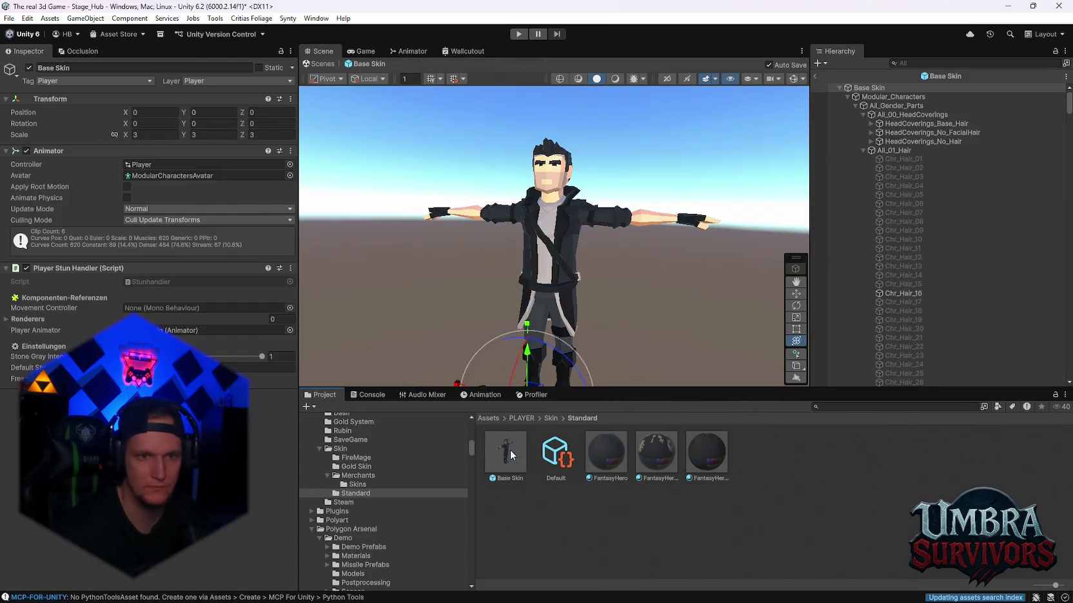
- Inspect the Base Skin character up close, toggle draw mode and Game view, then return to Stage_Hub
mouse_move(541, 322)
left_mouse_down()
mouse_move(583, 318)
mouse_move(675, 272)
left_mouse_up()
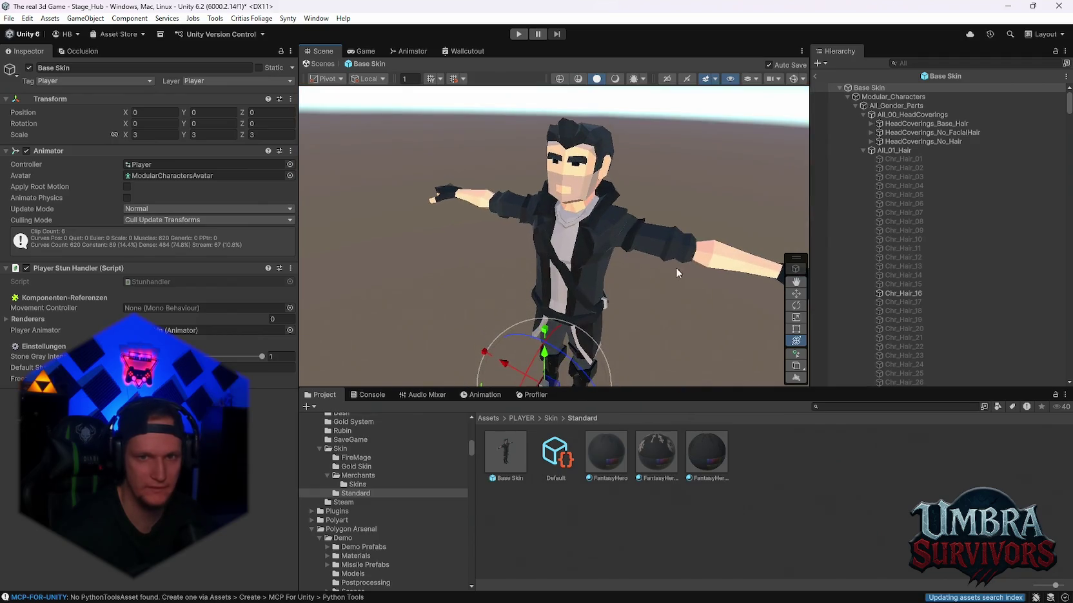
left_click_drag(779, 116, 665, 100)
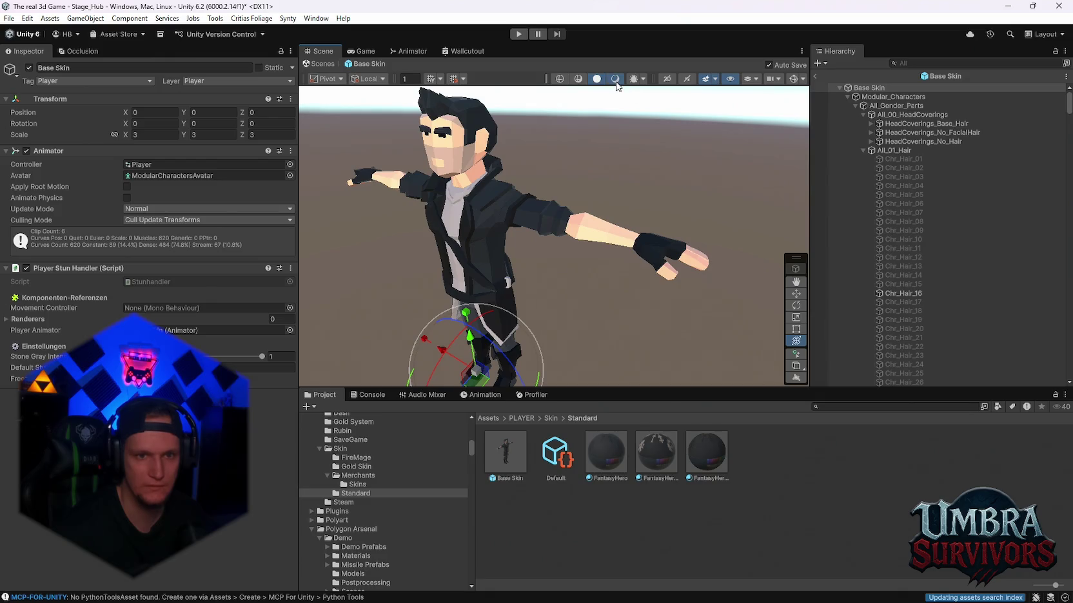
left_click(615, 79)
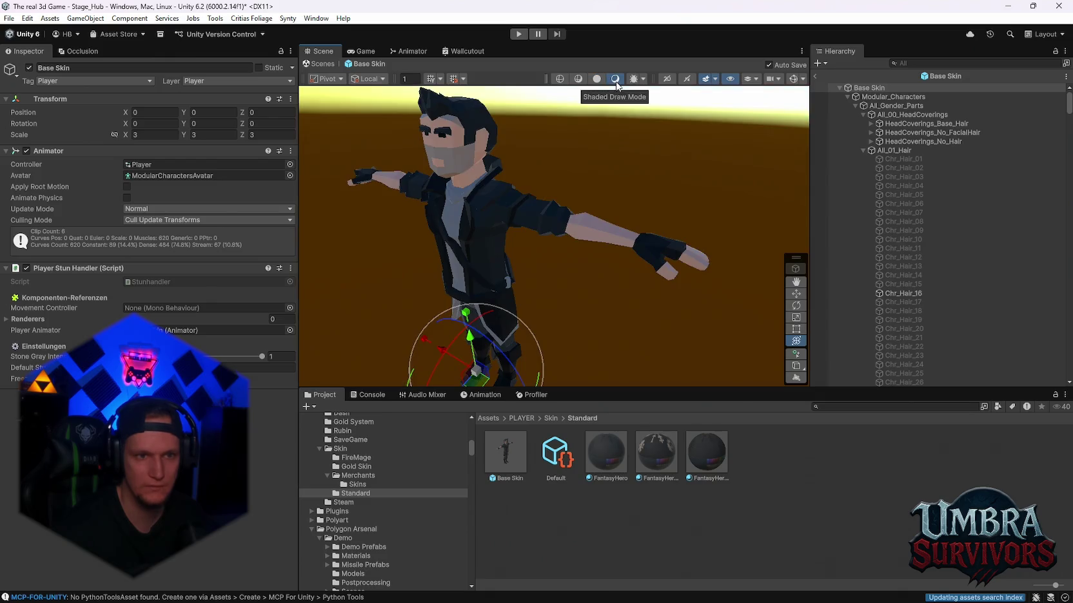
left_click(597, 79)
scroll(599, 97, "up", 3)
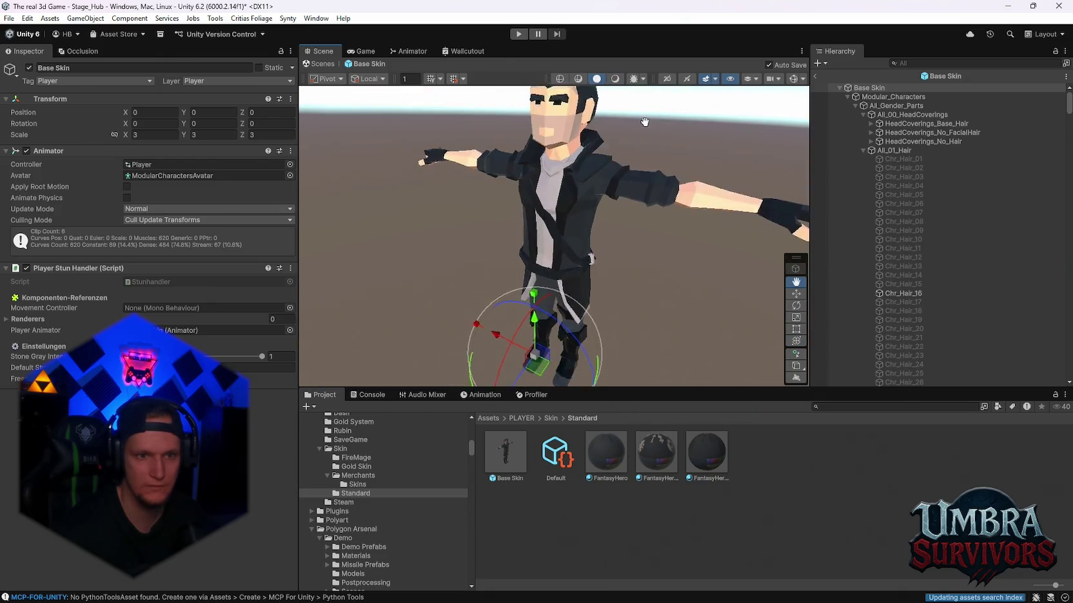
left_click(372, 51)
left_click(322, 51)
left_click(815, 76)
scroll(563, 258, "down", 3)
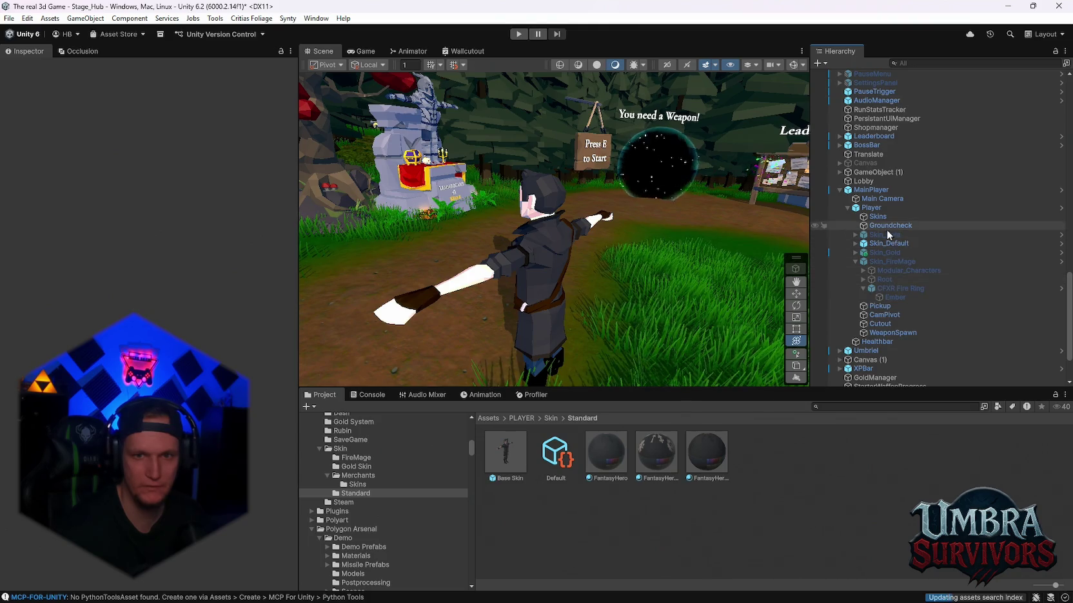
- Place the Default asset into the player's hierarchy and open the Player prefab
left_click(888, 243)
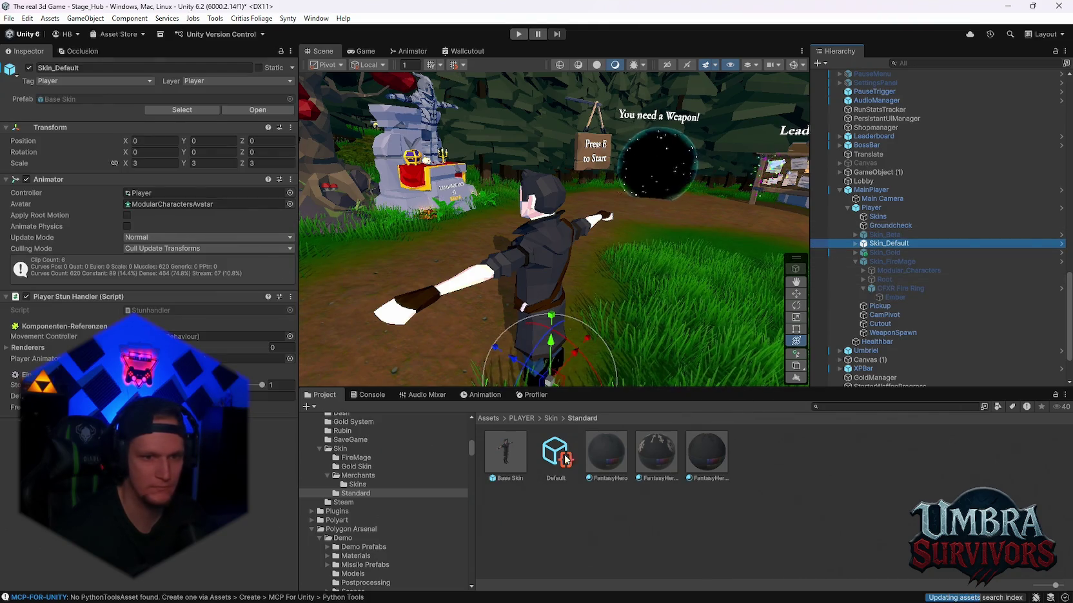
left_click_drag(564, 459, 758, 482)
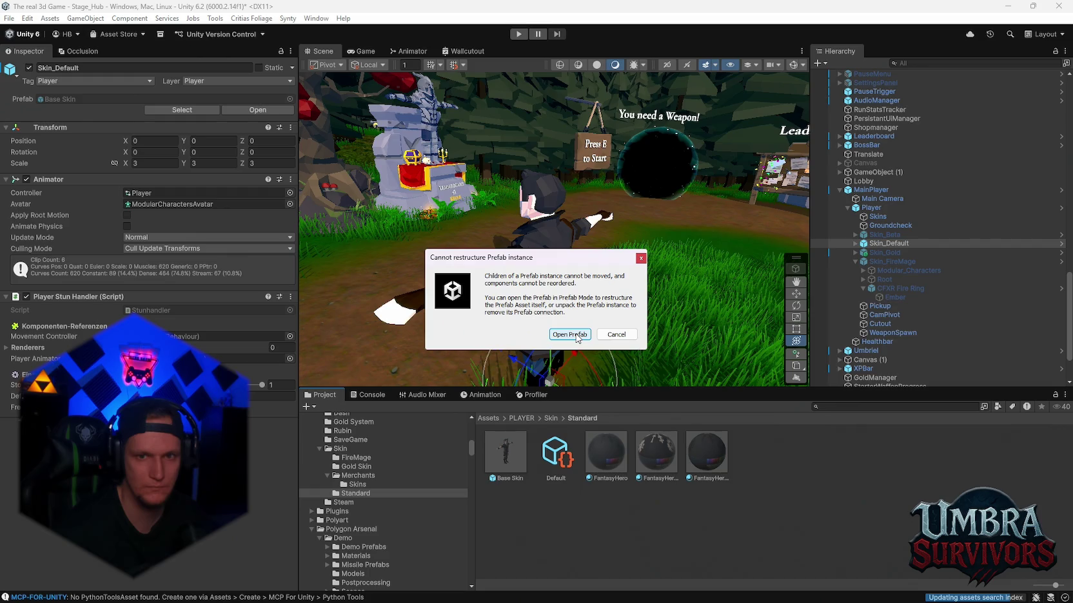
left_click(571, 336)
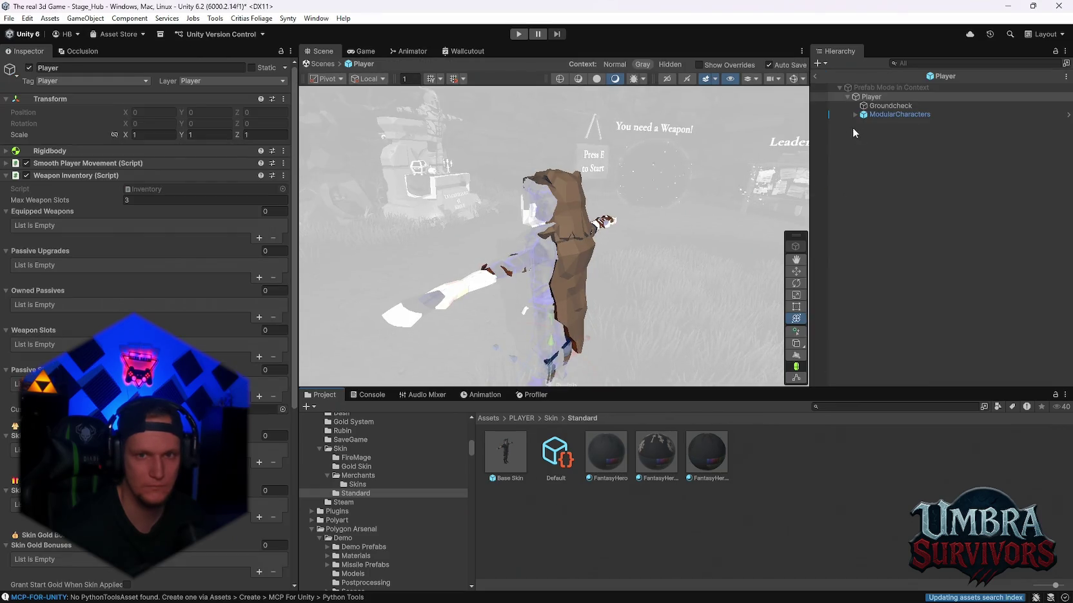
- Toggle ModularCharacters off and on in the Player prefab, then return to Stage_Hub
left_click(882, 117)
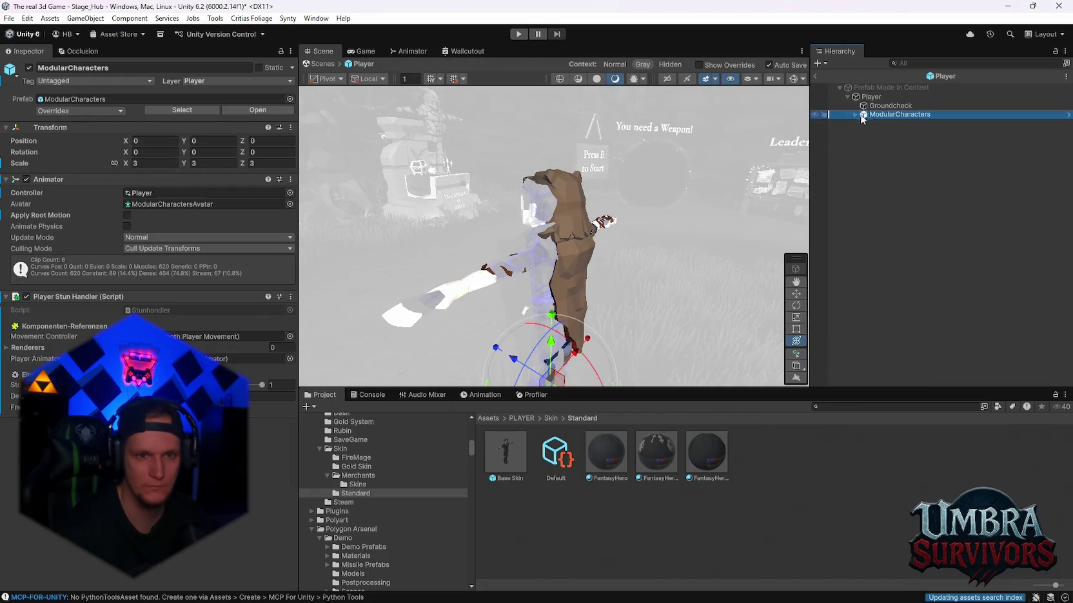
mouse_move(530, 229)
left_mouse_down()
mouse_move(780, 190)
mouse_move(759, 196)
left_mouse_up()
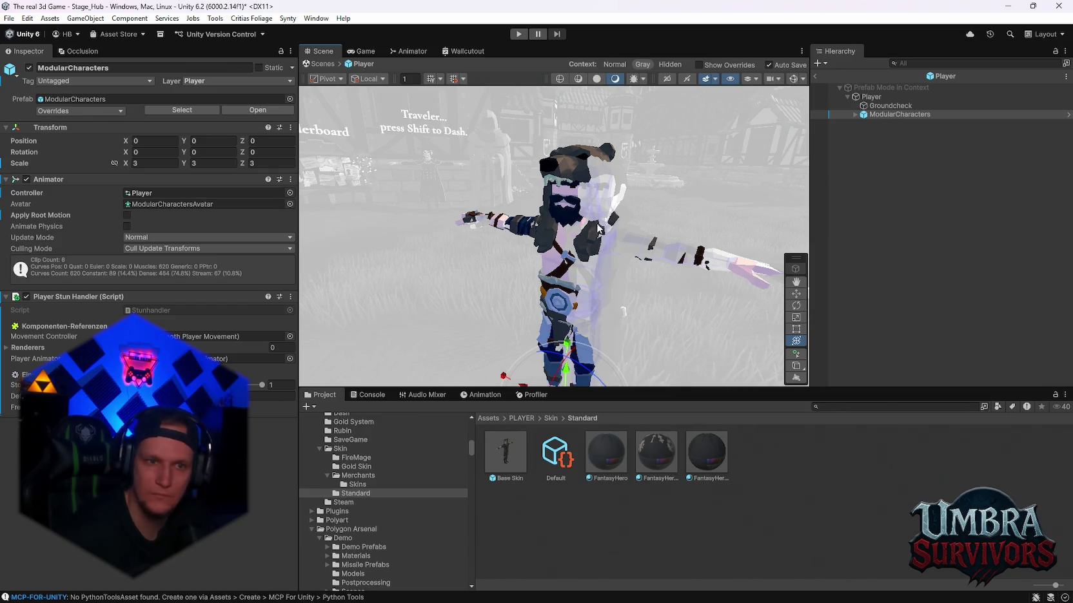
scroll(619, 212, "up", 1)
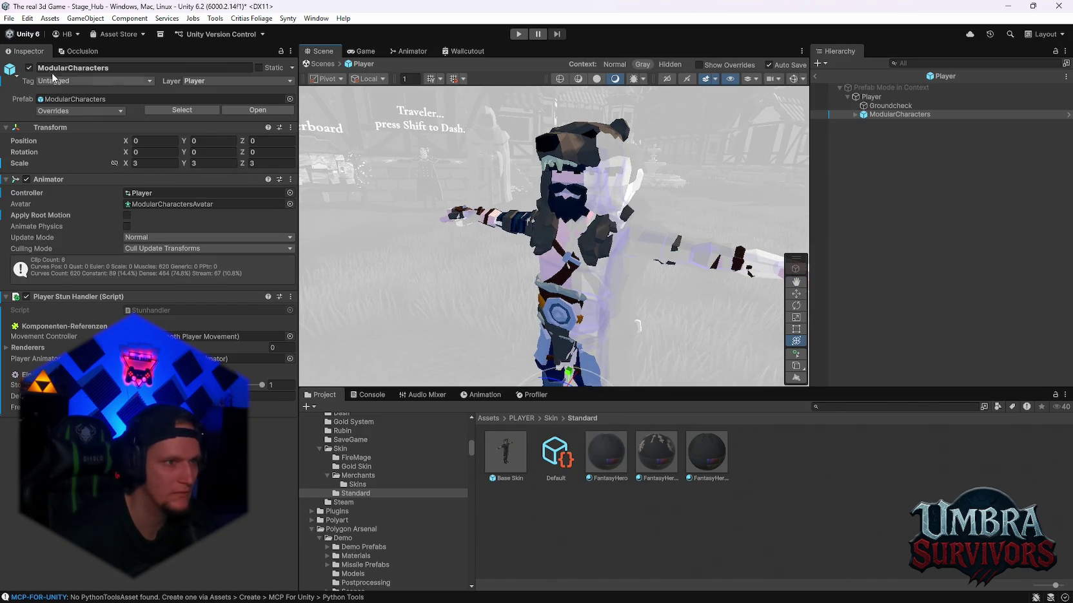
left_click(28, 67)
left_click(28, 67)
left_click(815, 76)
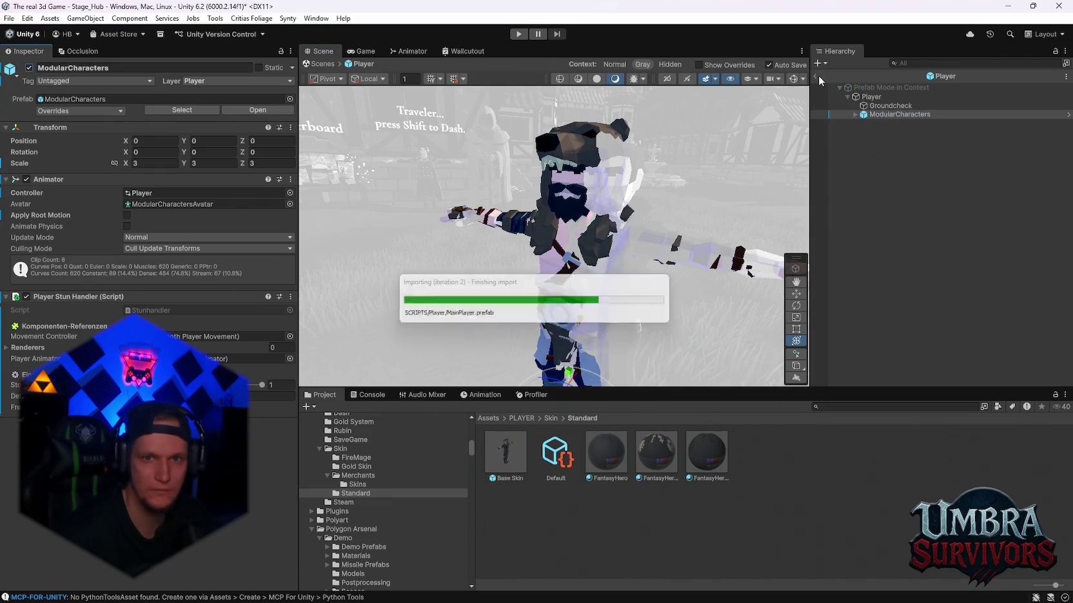
left_click(856, 245)
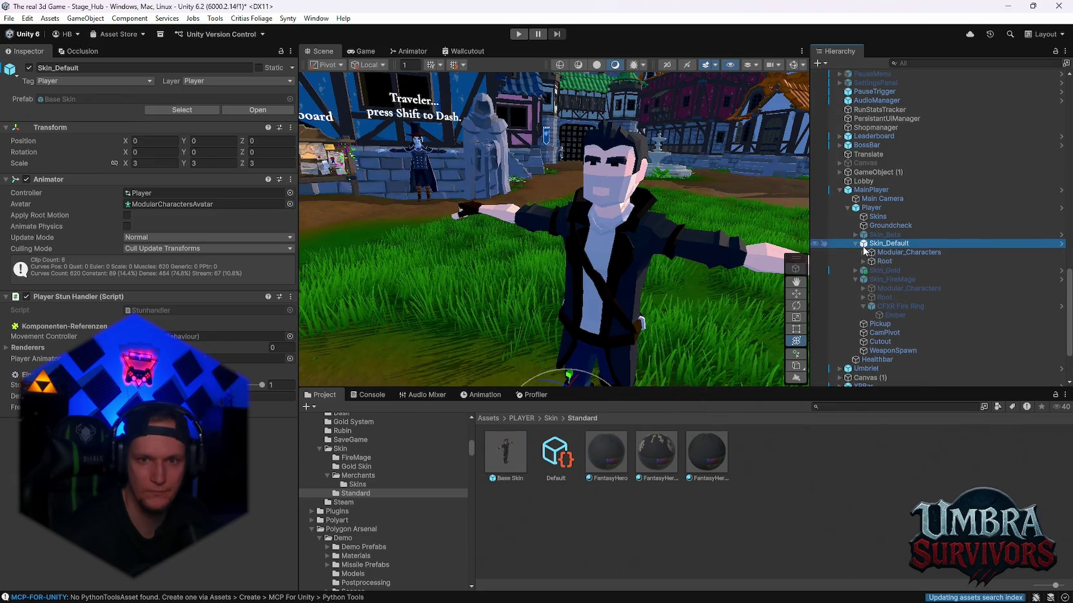
- Expand Skin_Default's Modular_Characters, Root, Hips and part groups to inspect its hierarchy
left_click(873, 252)
left_click(864, 253)
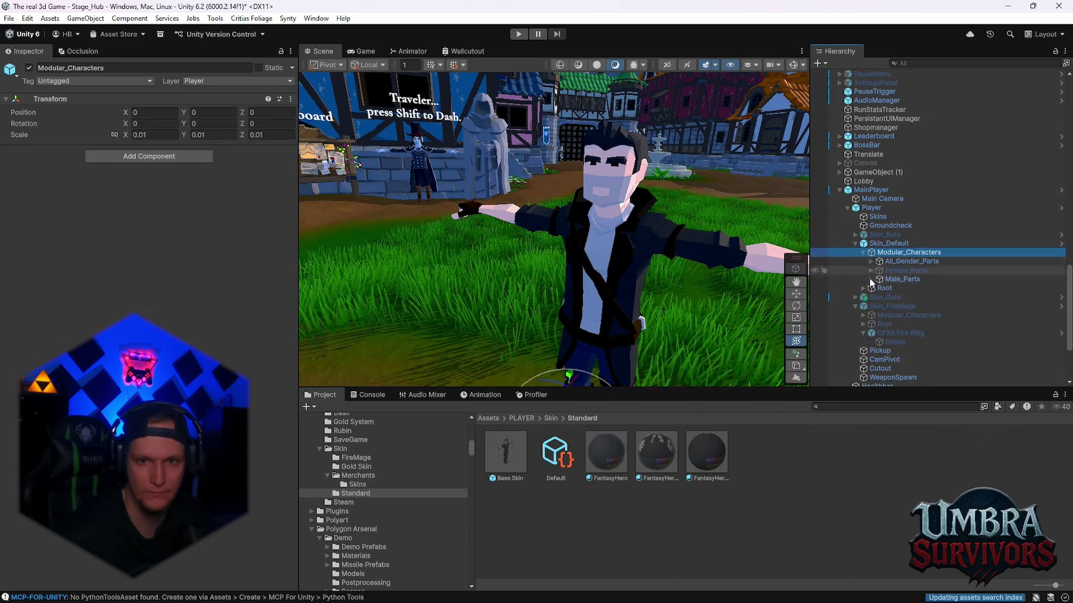
left_click(880, 288)
left_click(863, 289)
left_click(871, 297)
left_click(871, 270)
left_click(872, 270)
left_click(873, 279)
left_click(874, 281)
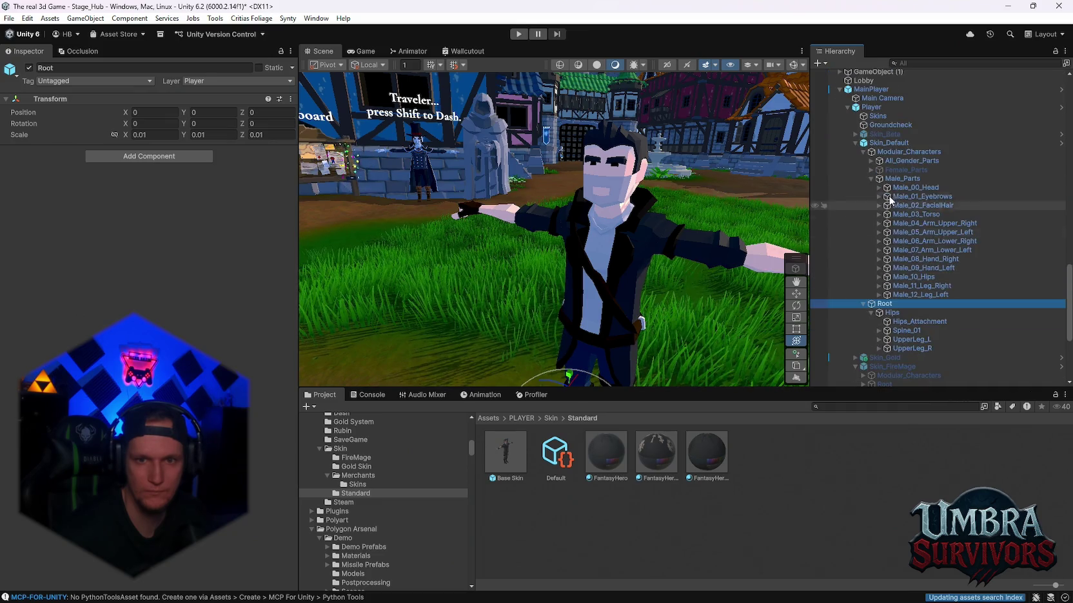
scroll(870, 178, "down", 3)
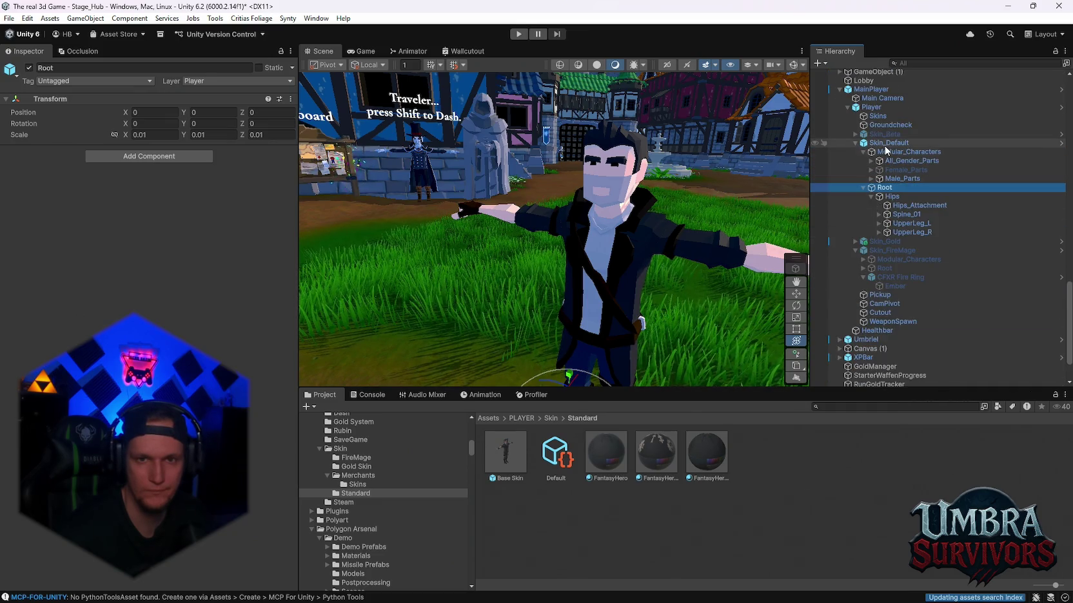
- Zoom in on Skin_Default's character and capture a screenshot of its face
left_click(888, 143)
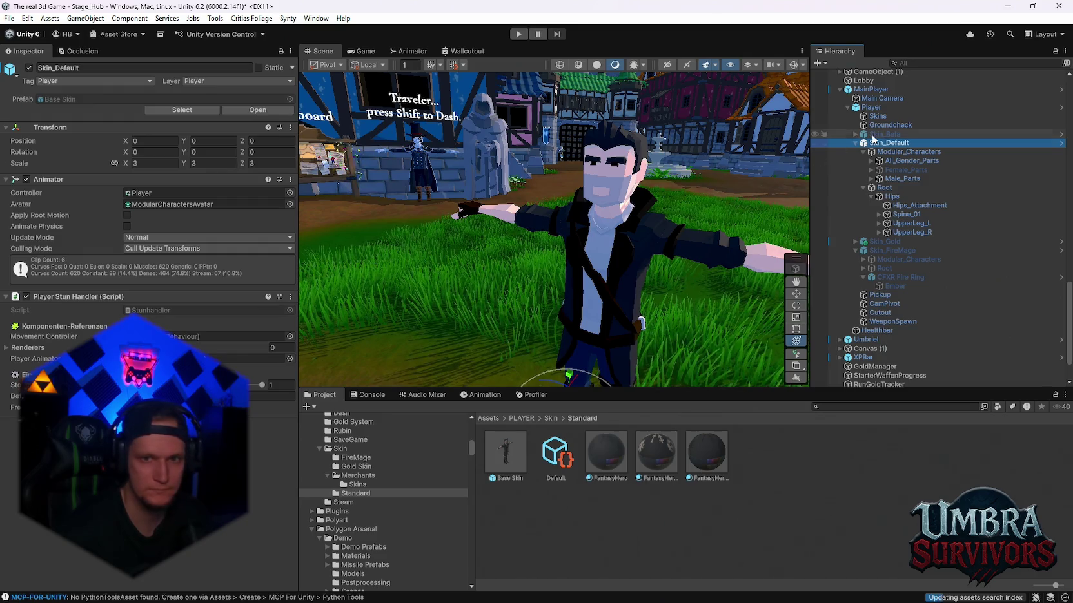
mouse_move(532, 312)
left_mouse_down()
mouse_move(576, 282)
mouse_move(627, 289)
mouse_move(664, 180)
left_mouse_up()
key("super+shift+s")
left_click_drag(696, 88, 484, 330)
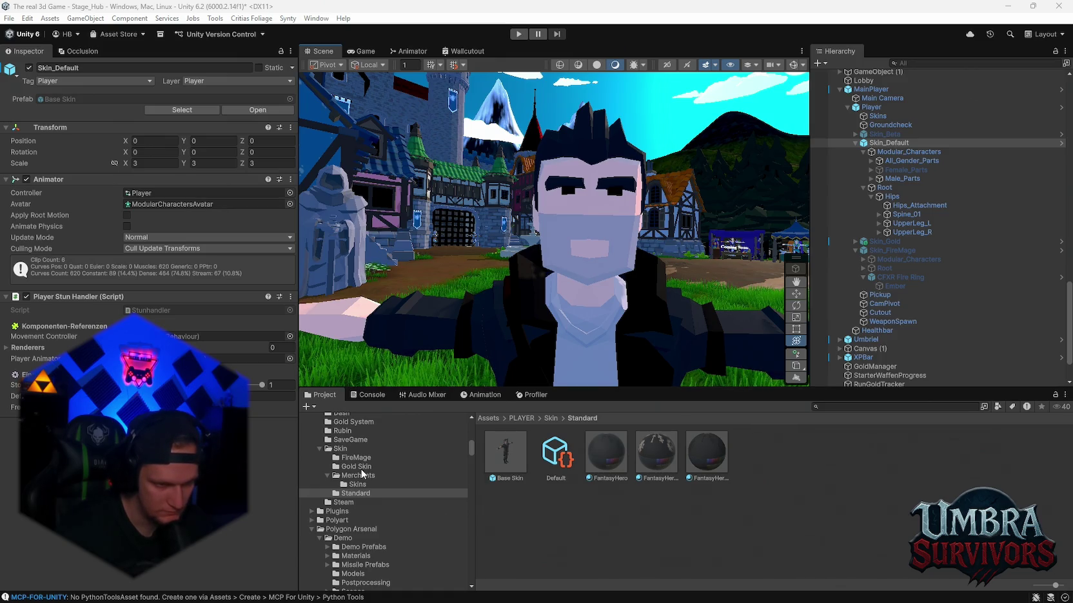
- Hide Skin_Default and activate Skin_Beta so the horned knight appears
scroll(365, 485, "up", 3)
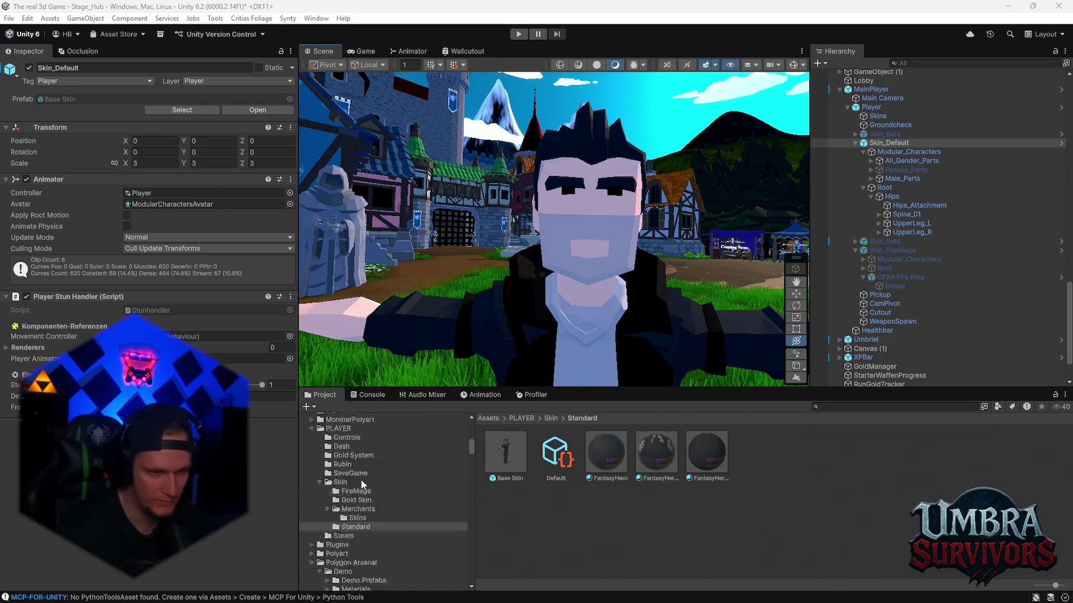
left_click(893, 407)
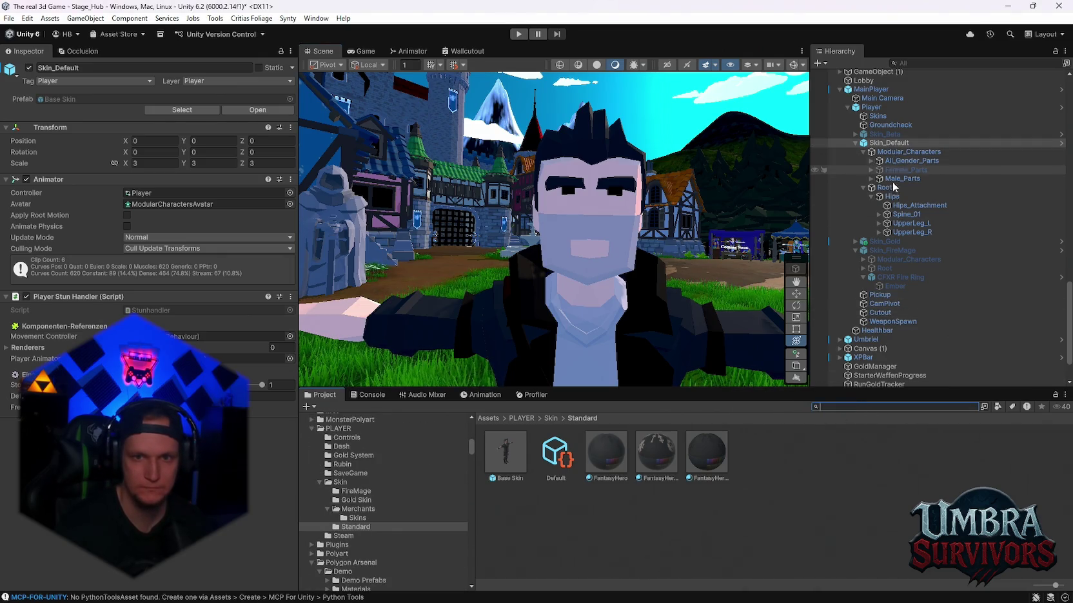
scroll(941, 218, "up", 5)
scroll(925, 238, "down", 3)
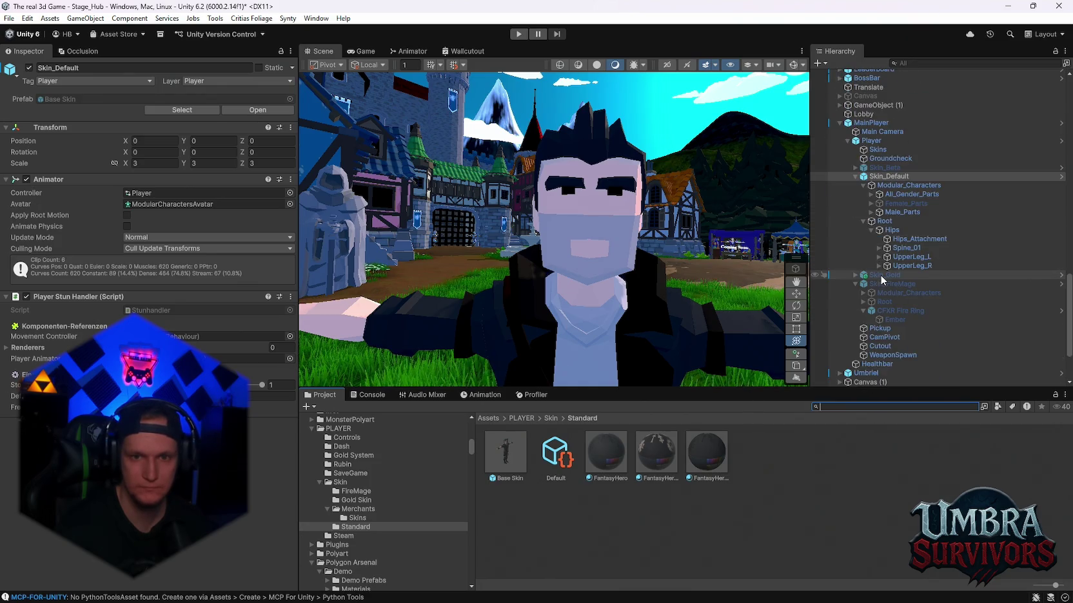
left_click(29, 67)
left_click(895, 167)
left_click(29, 67)
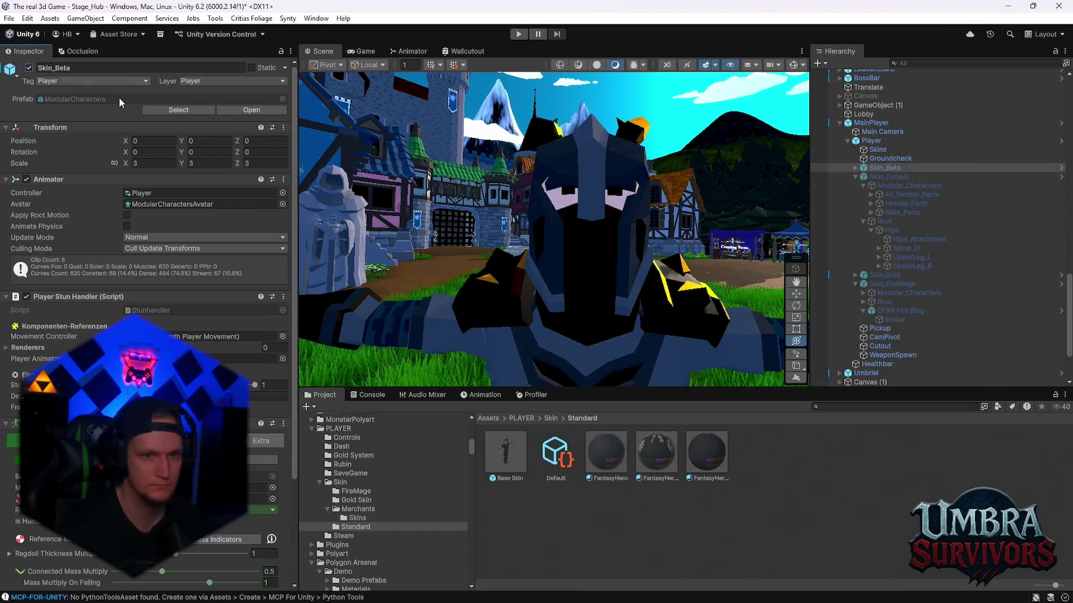
- Select MainPlayer around the horned knight and start another screenshot capture
mouse_move(523, 262)
left_mouse_down()
mouse_move(560, 272)
mouse_move(642, 240)
mouse_move(613, 221)
mouse_move(556, 313)
mouse_move(605, 319)
mouse_move(660, 215)
mouse_move(438, 249)
mouse_move(567, 190)
mouse_move(621, 217)
mouse_move(557, 260)
mouse_move(573, 291)
mouse_move(571, 203)
mouse_move(572, 229)
left_mouse_up()
scroll(613, 220, "down", 3)
left_click(672, 224)
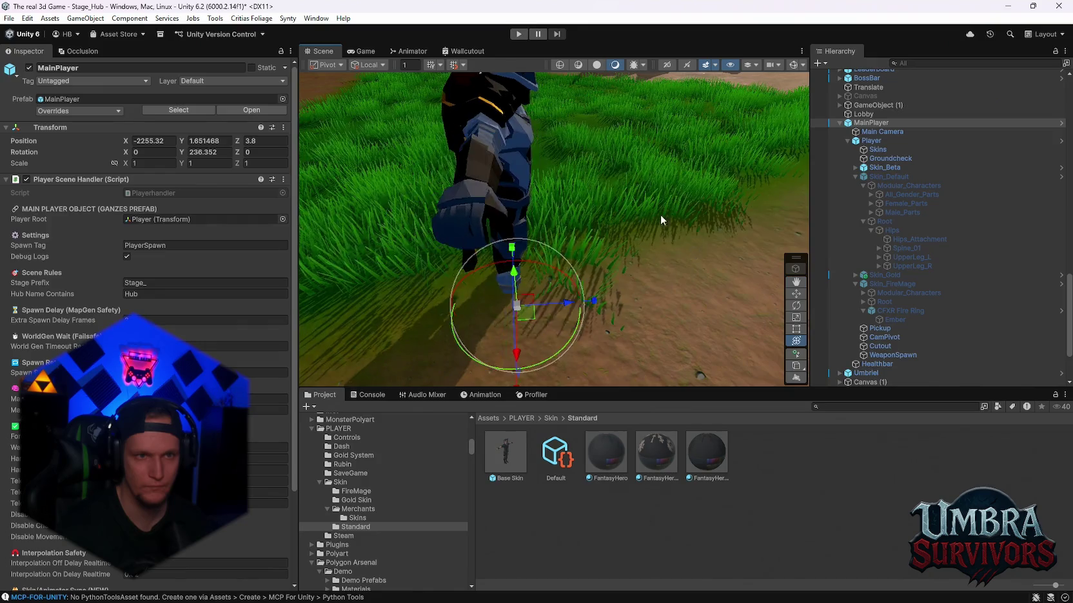
scroll(645, 213, "up", 3)
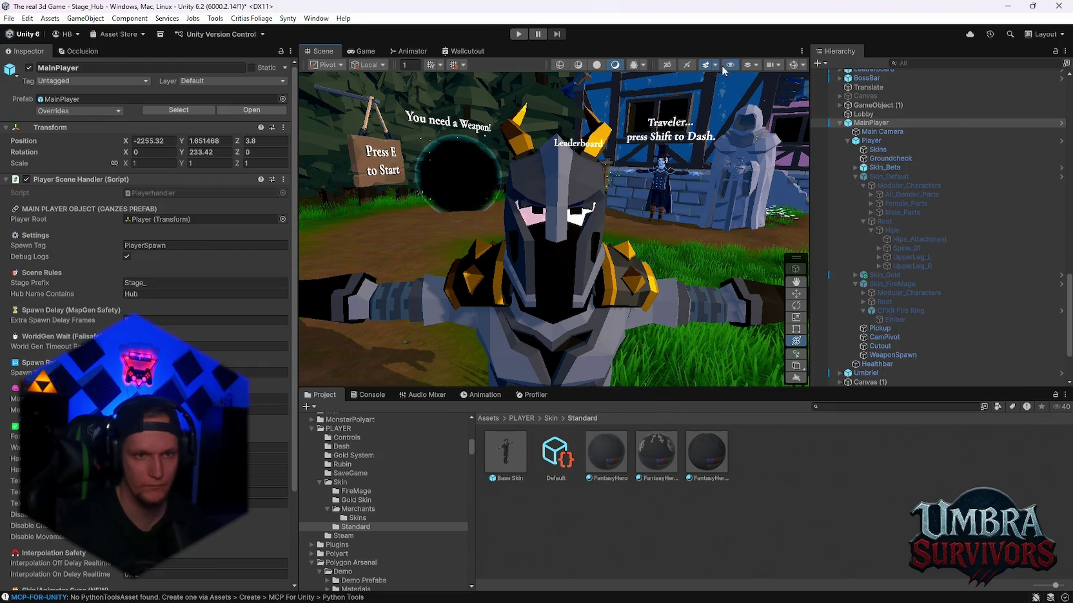
key("super+shift+s")
left_click_drag(692, 78, 429, 316)
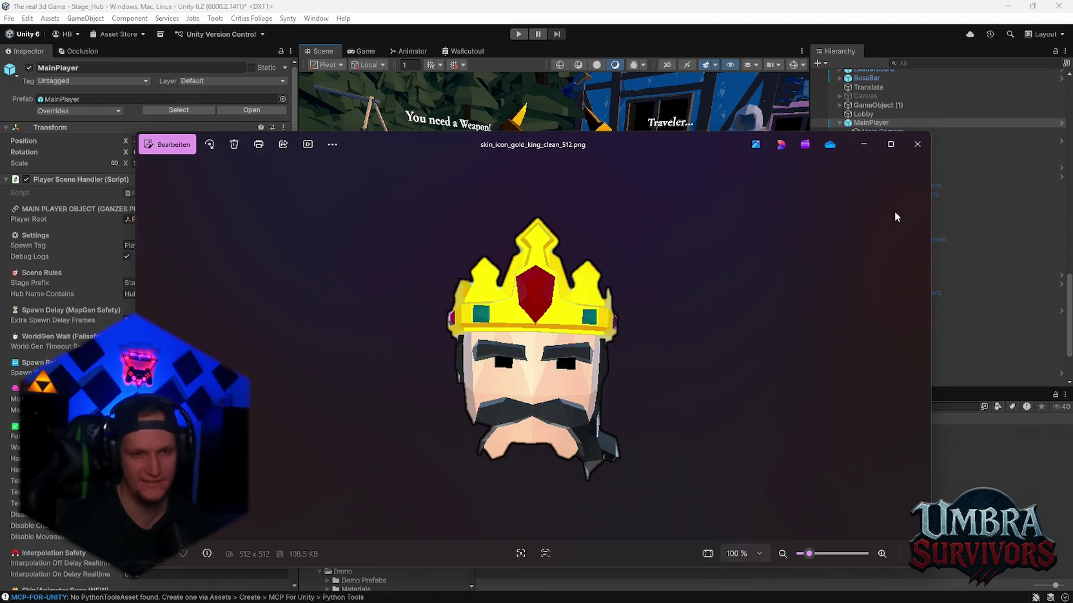
left_click(917, 143)
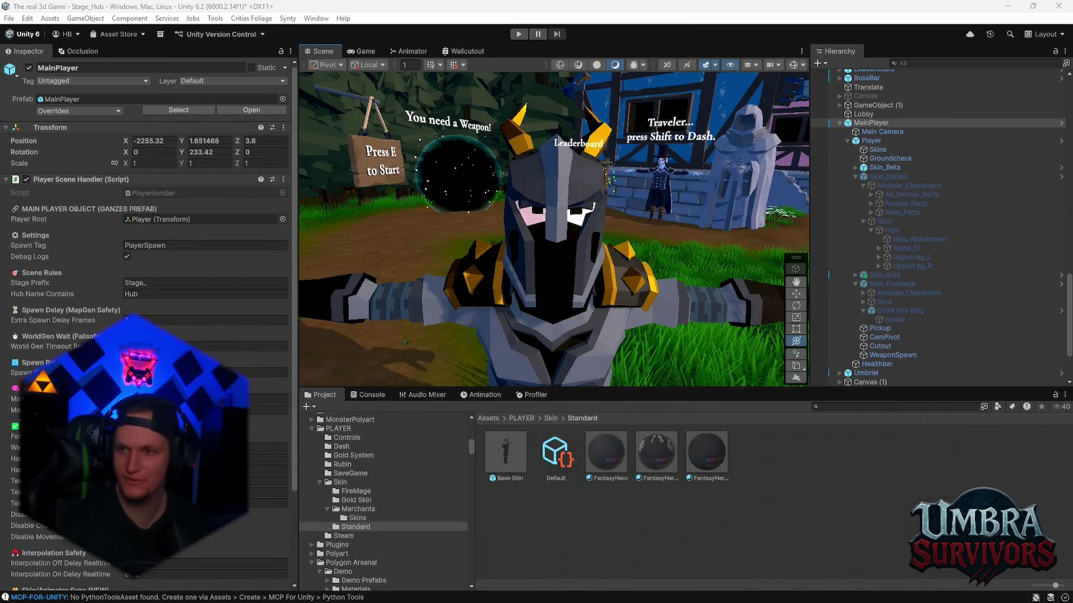
key("super+shift+s")
key("Escape")
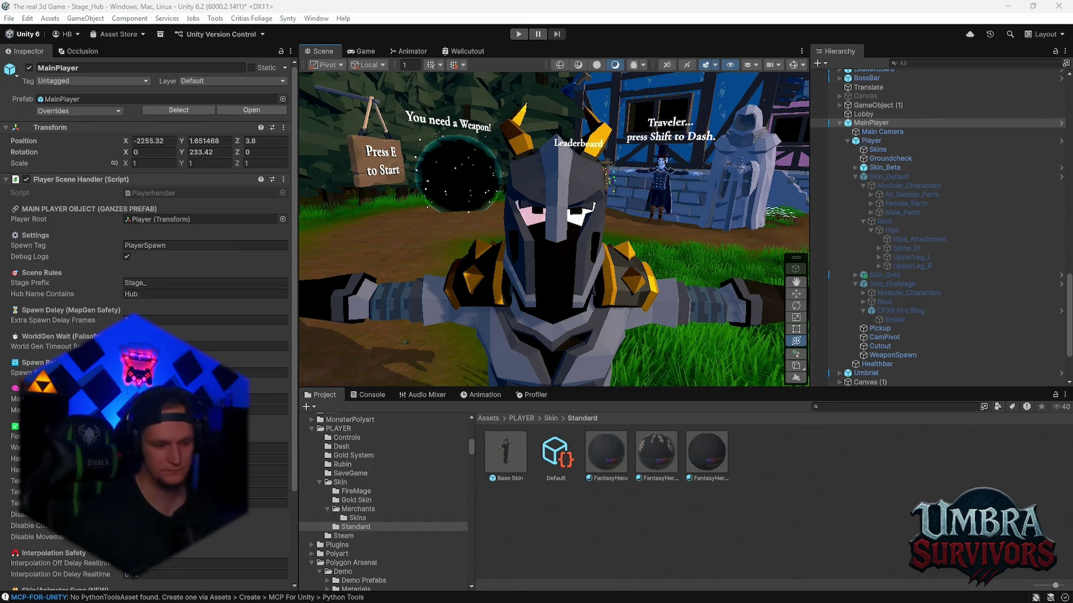
- Drag the FireMage texture into Skin_FireMage's Icon slot in the SkinIconLibrary
left_click(358, 518)
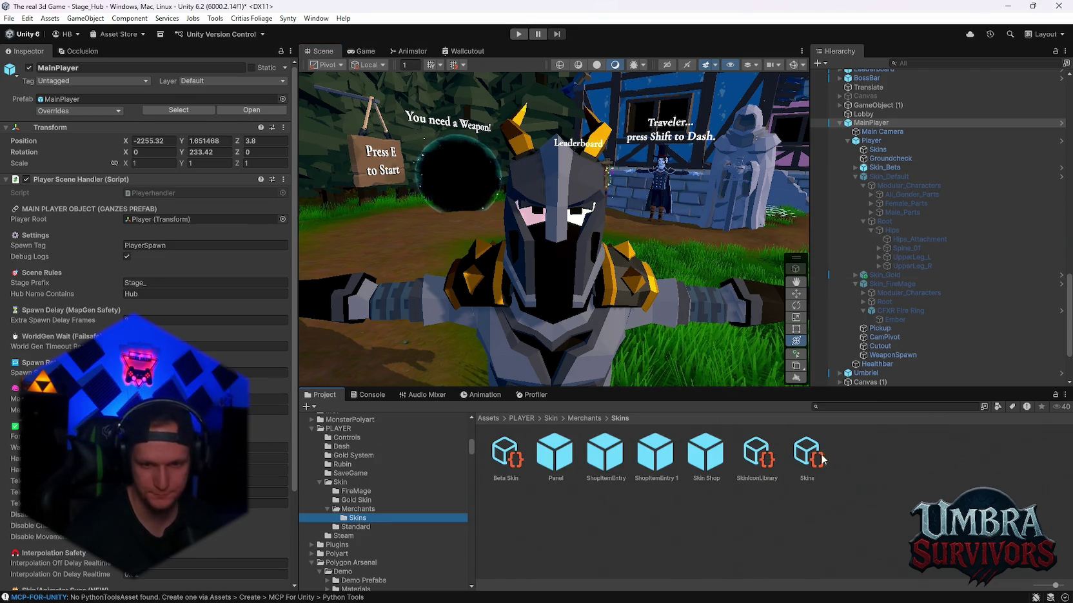
left_click(806, 455)
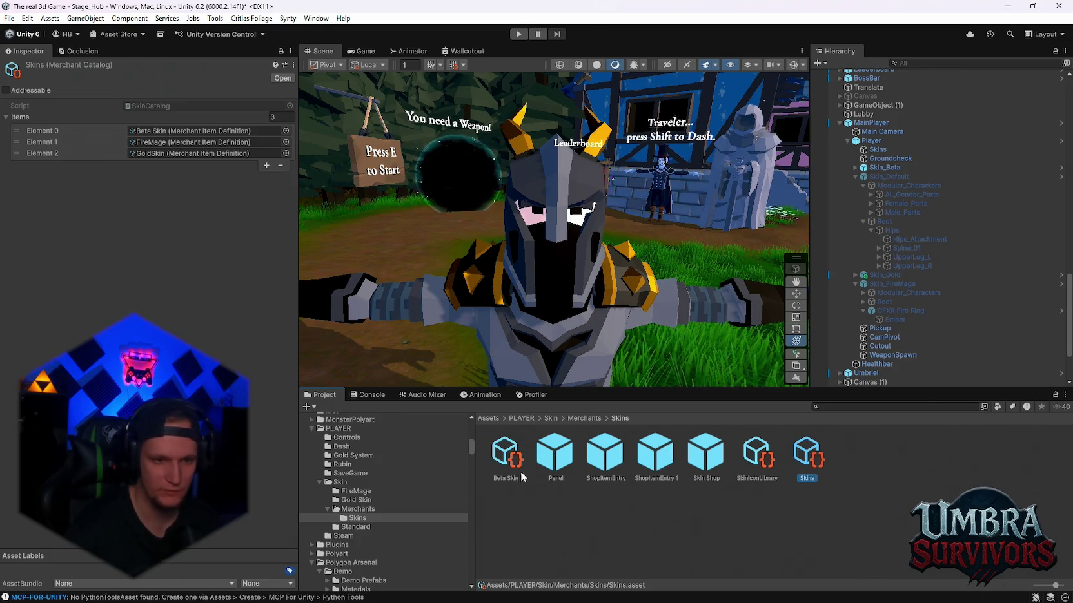
left_click(765, 456)
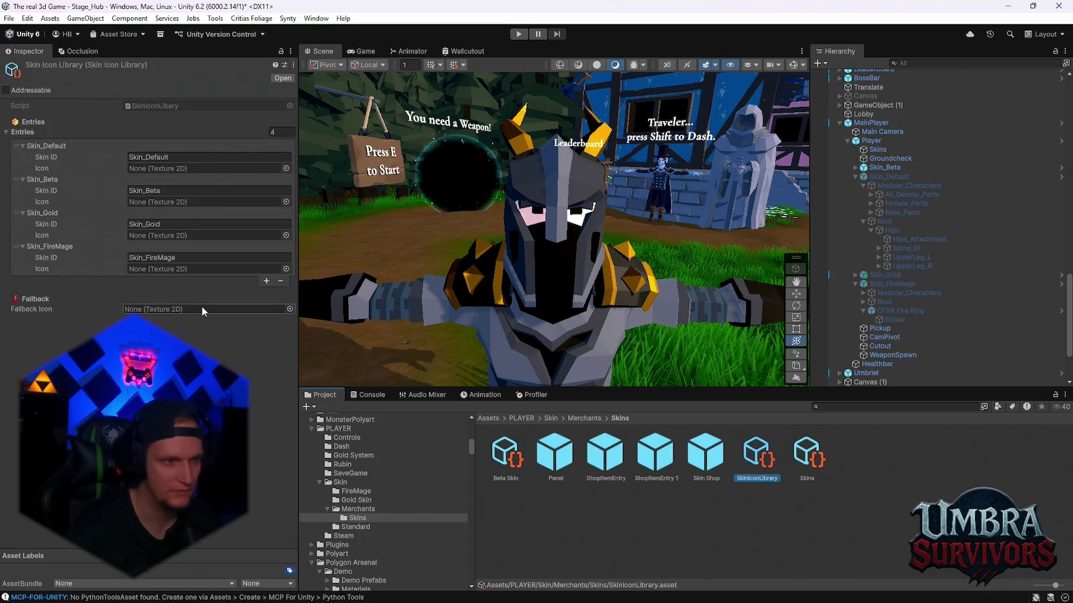
left_click(356, 491)
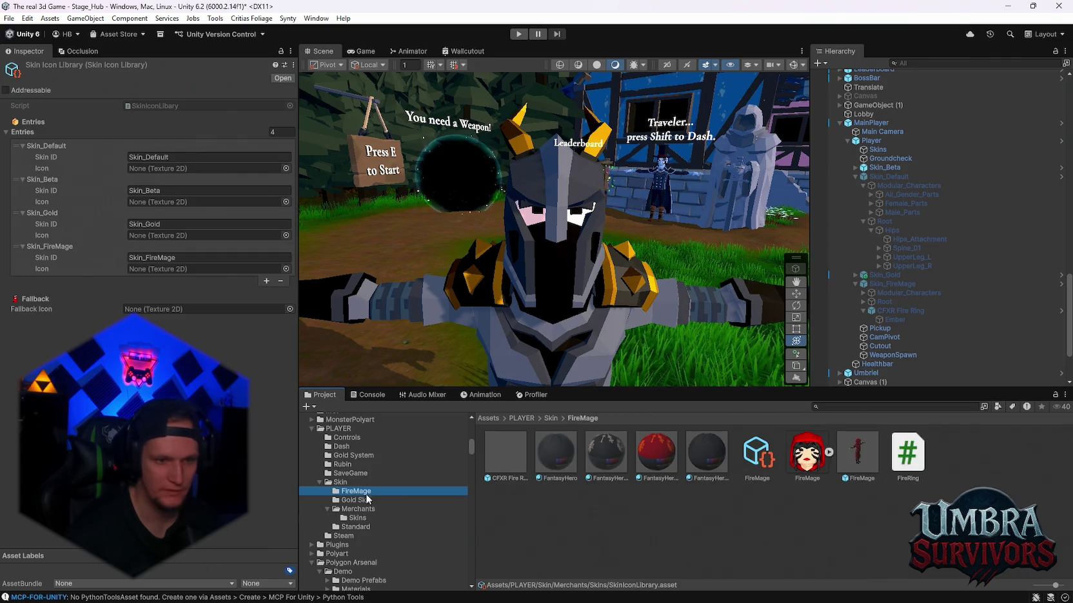
mouse_move(800, 459)
left_mouse_down()
mouse_move(322, 302)
mouse_move(174, 188)
mouse_move(558, 237)
mouse_move(648, 238)
mouse_move(562, 260)
mouse_move(167, 166)
mouse_move(166, 270)
left_mouse_up()
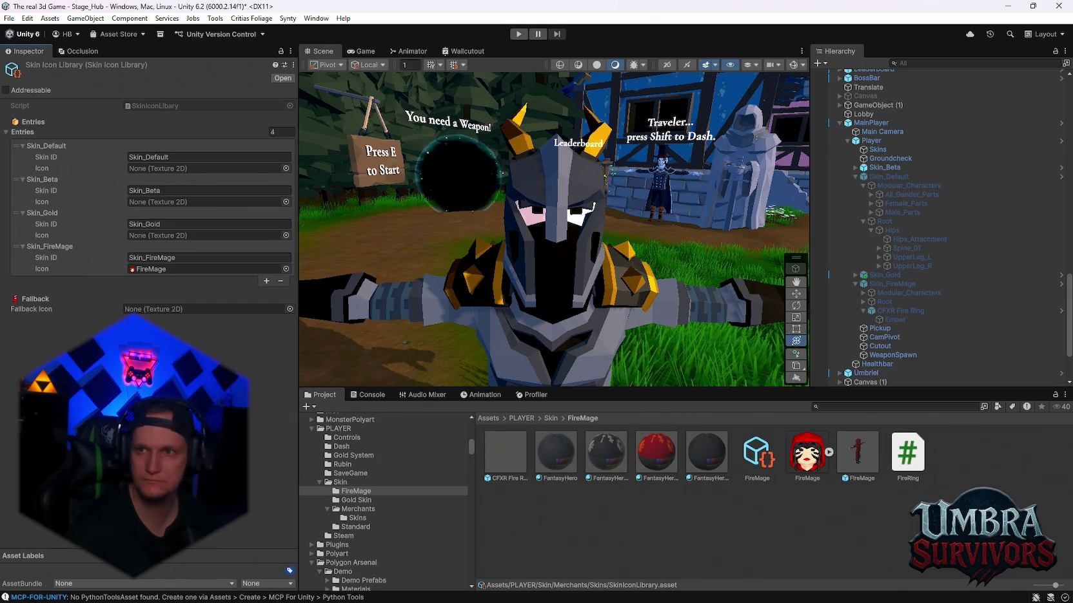
mouse_move(673, 597)
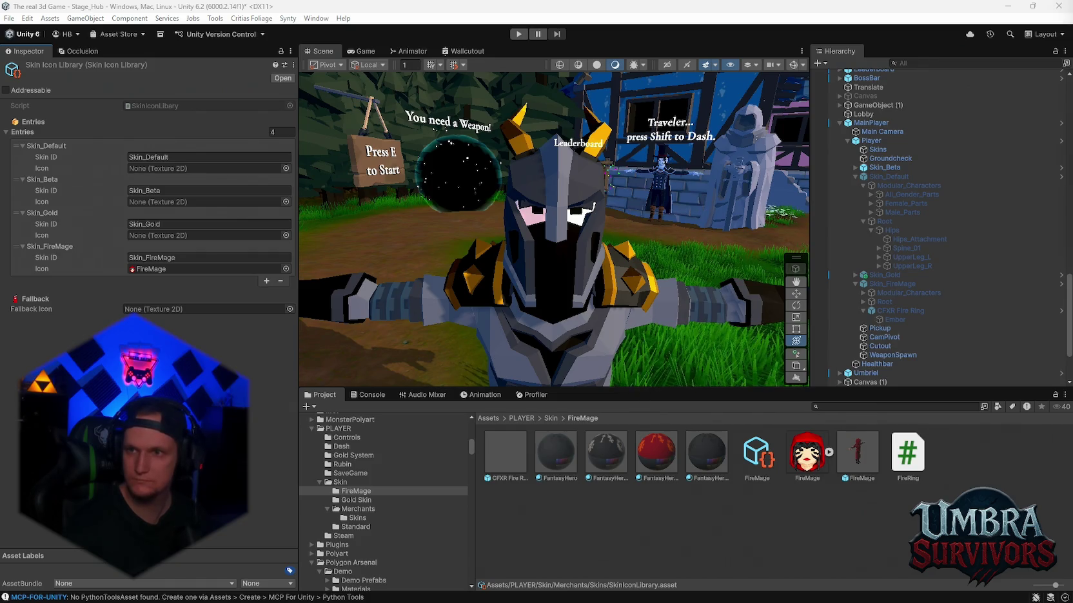
- Place the king portrait in Photoshop, moved down-left and scaled to about 117%
mouse_move(586, 584)
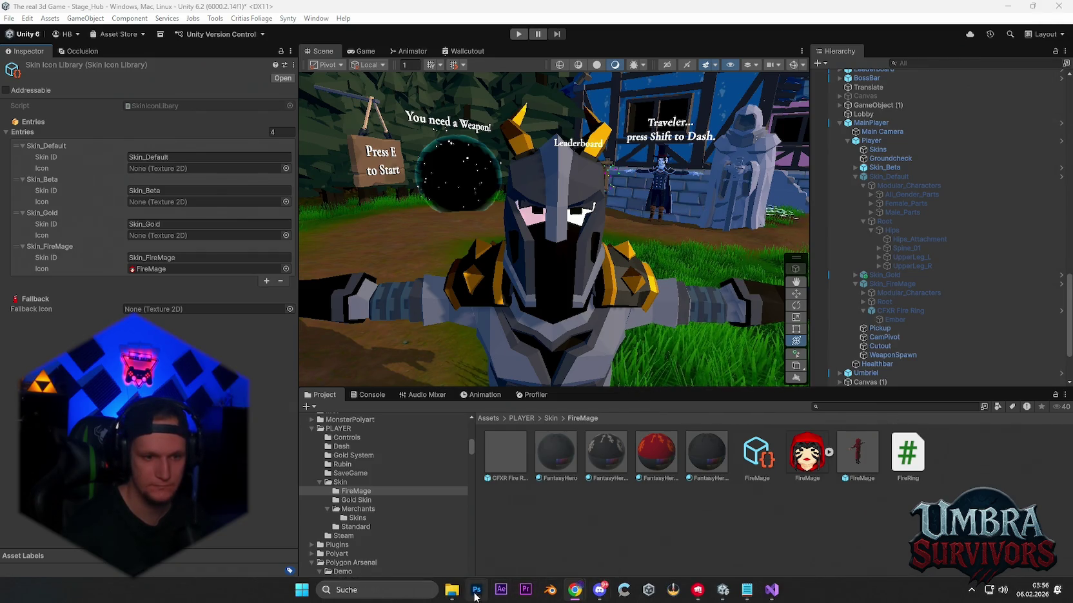
left_click(476, 590)
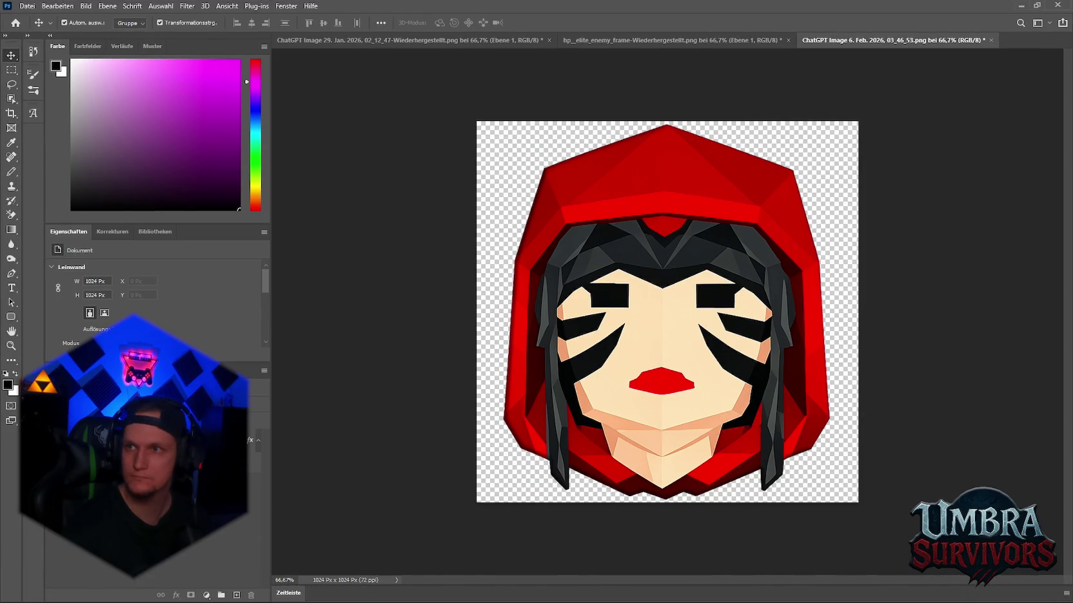
mouse_move(822, 27)
left_mouse_down()
mouse_move(1009, 53)
mouse_move(1012, 43)
left_mouse_up()
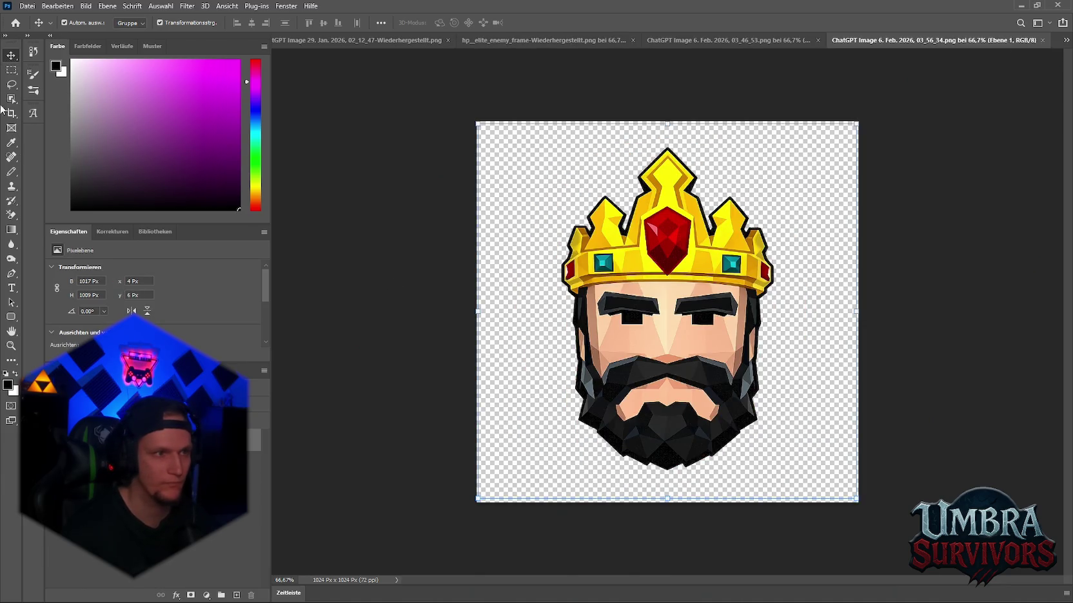
mouse_move(675, 281)
left_mouse_down()
mouse_move(674, 271)
mouse_move(664, 317)
left_mouse_up()
left_click_drag(657, 153, 660, 86)
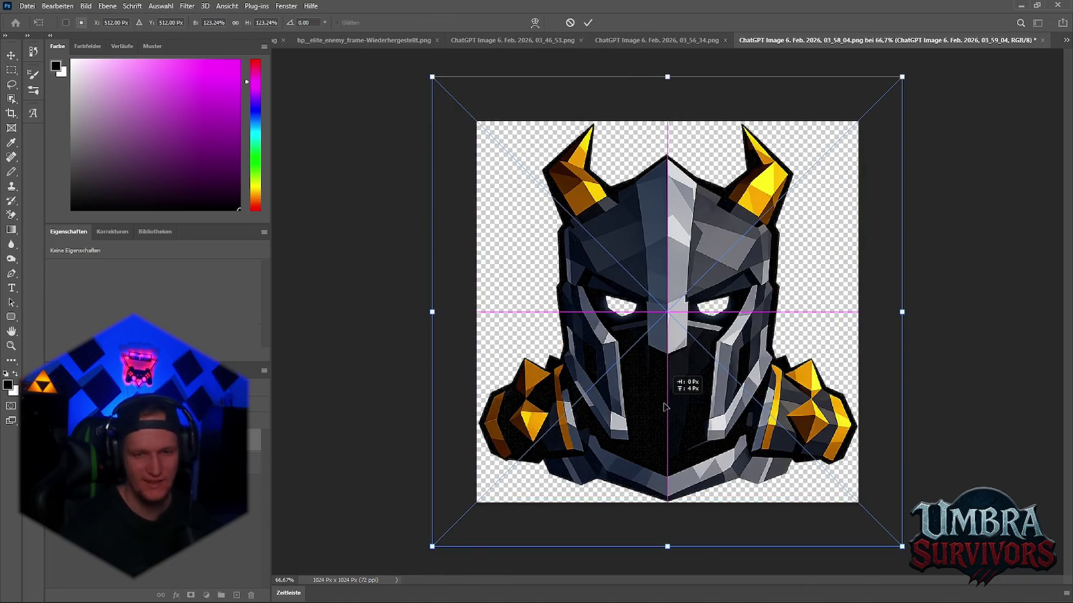
key("Return")
- Rasterize the knight helmet layer and fit the whole image to the window
mouse_move(703, 406)
left_mouse_down()
mouse_move(709, 422)
mouse_move(685, 359)
mouse_move(672, 376)
mouse_move(688, 358)
left_mouse_up()
left_click(972, 277)
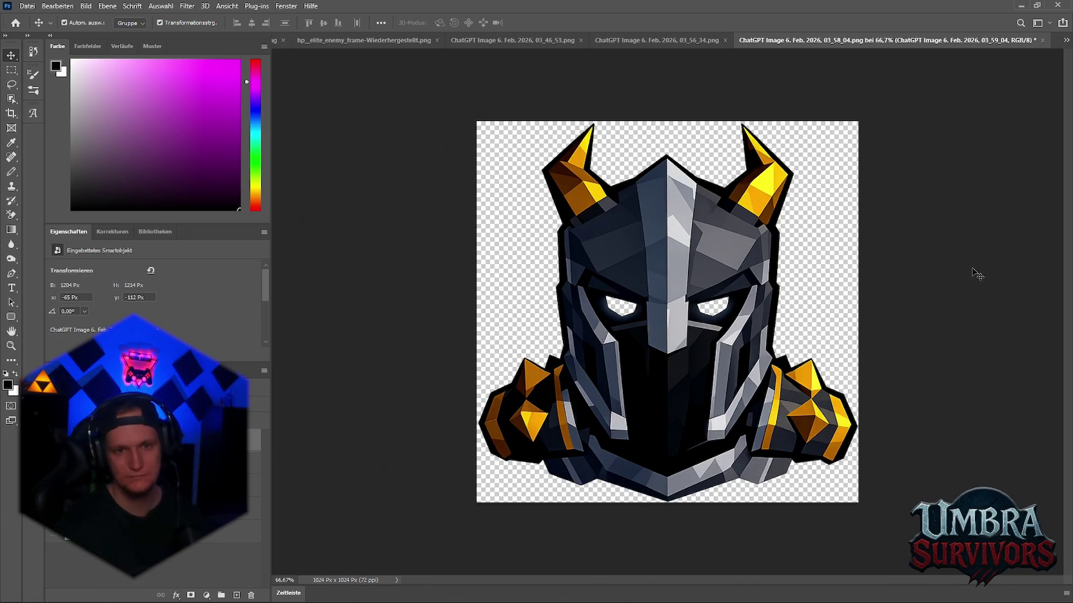
left_click(97, 439)
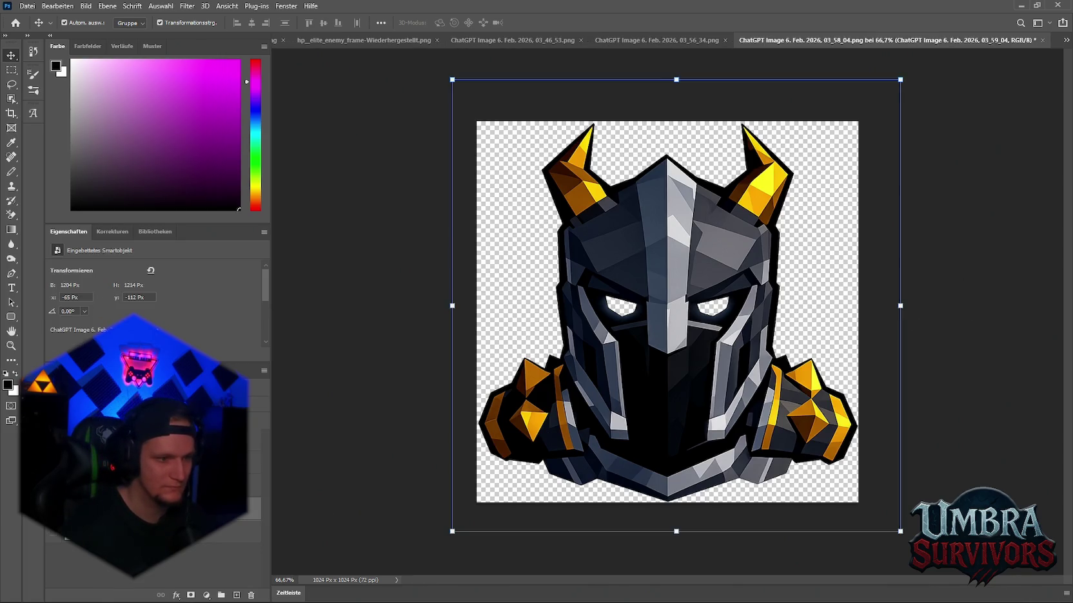
right_click(97, 438)
left_click(129, 326)
key("ctrl+0")
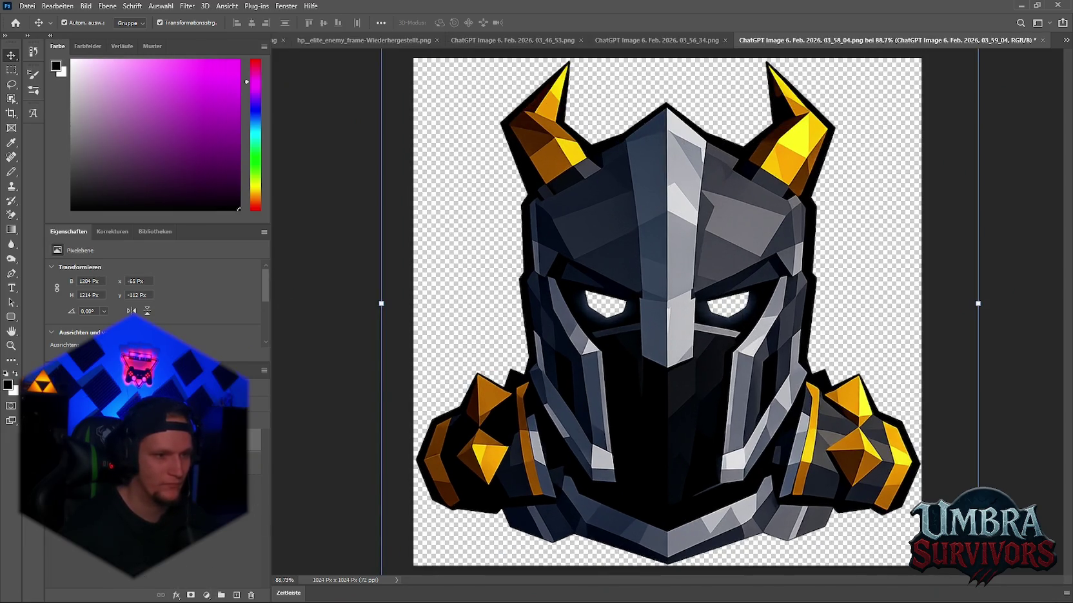
- Draw a rounded rectangle over the helmet and send it back one layer
left_click(12, 318)
scroll(667, 303, "down", 2)
left_click_drag(580, 219, 762, 379)
key("ctrl+bracketleft")
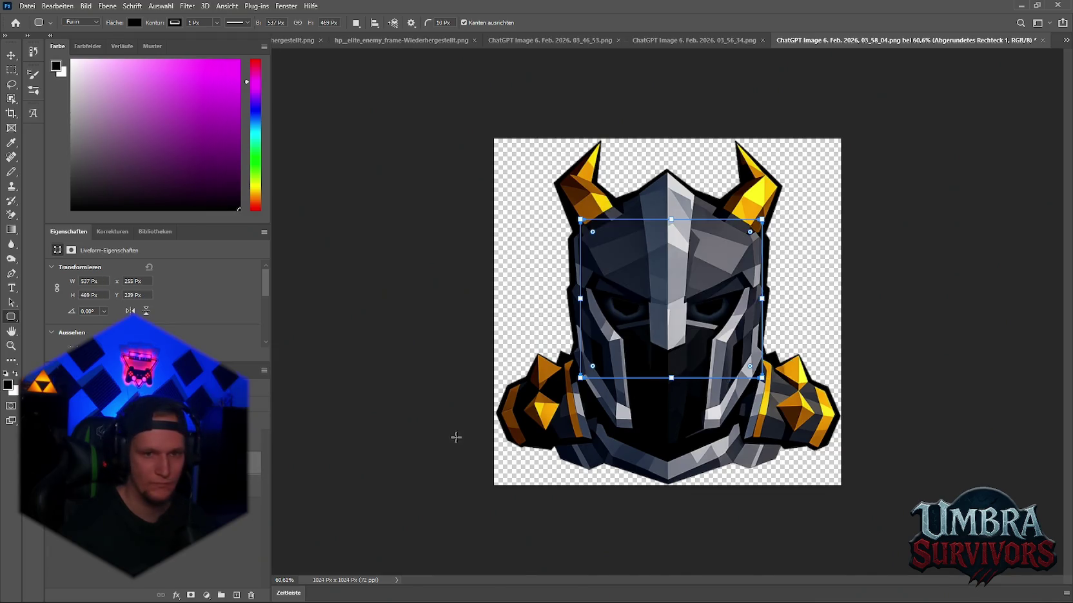
scroll(701, 388, "up", 3)
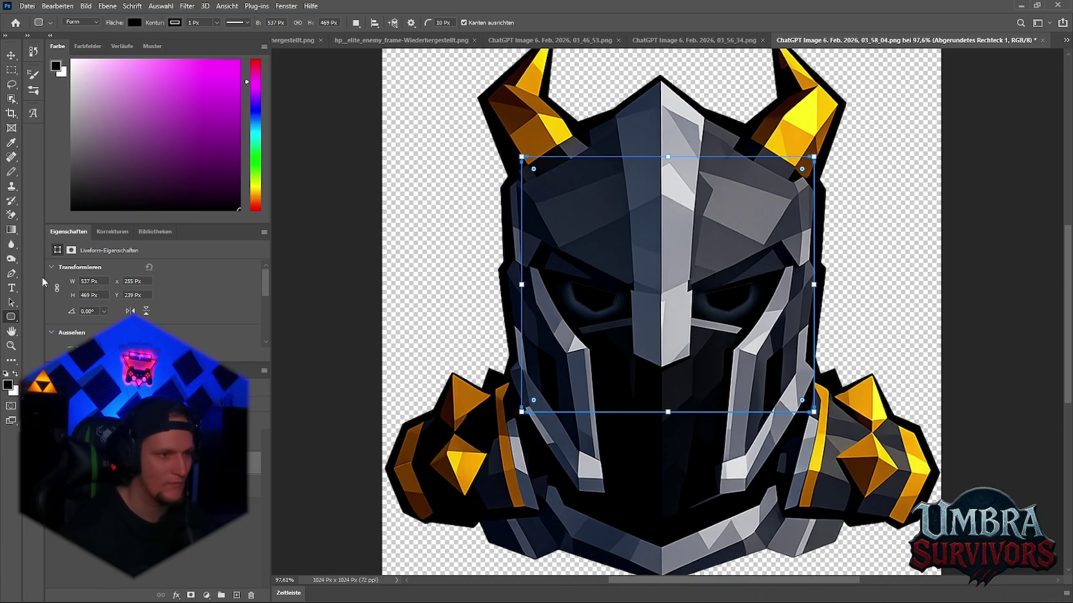
- Fill the eye shape white, then red, and return to Unity
left_click(135, 22)
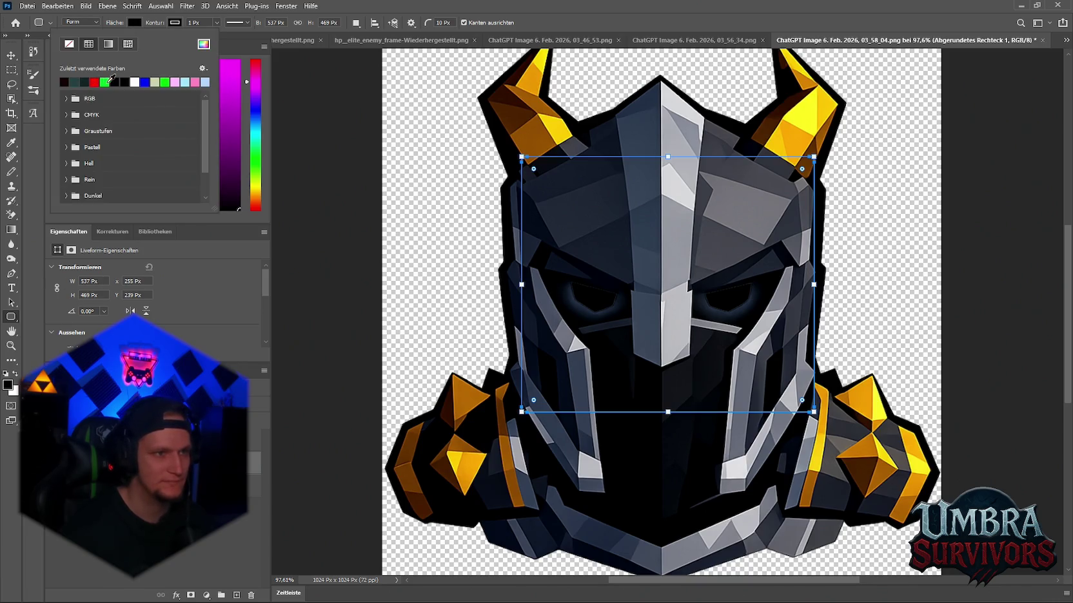
left_click(137, 82)
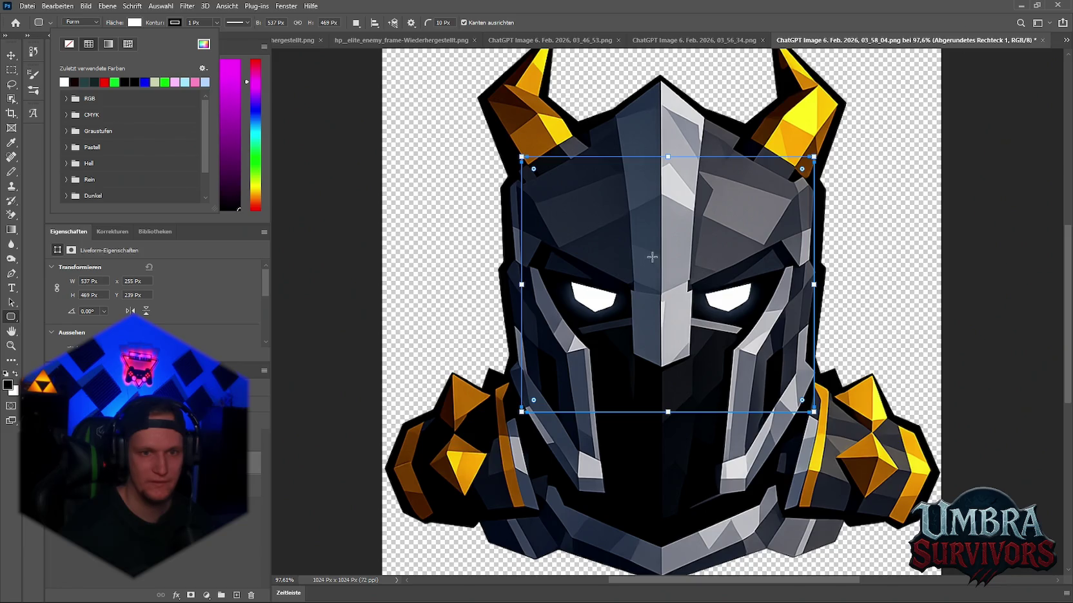
scroll(541, 257, "down", 3)
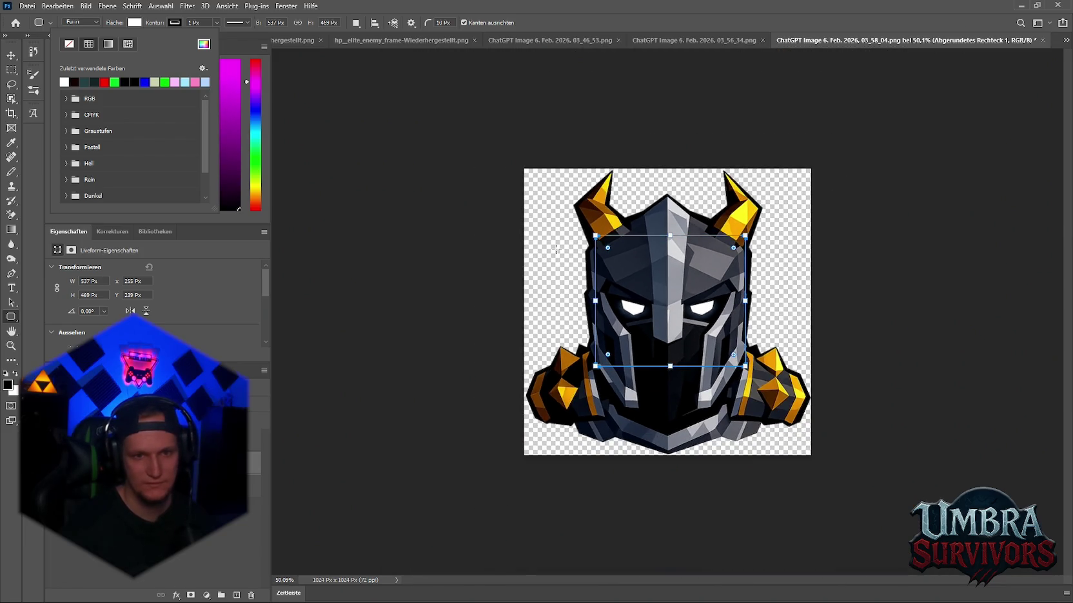
scroll(556, 248, "up", 3)
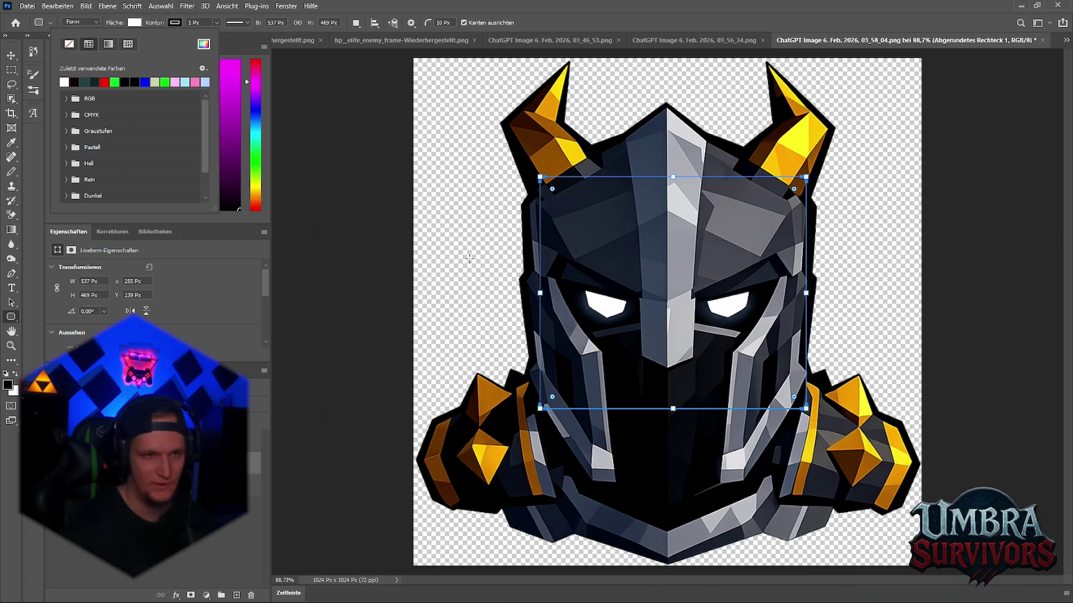
left_click(104, 82)
scroll(664, 327, "down", 3)
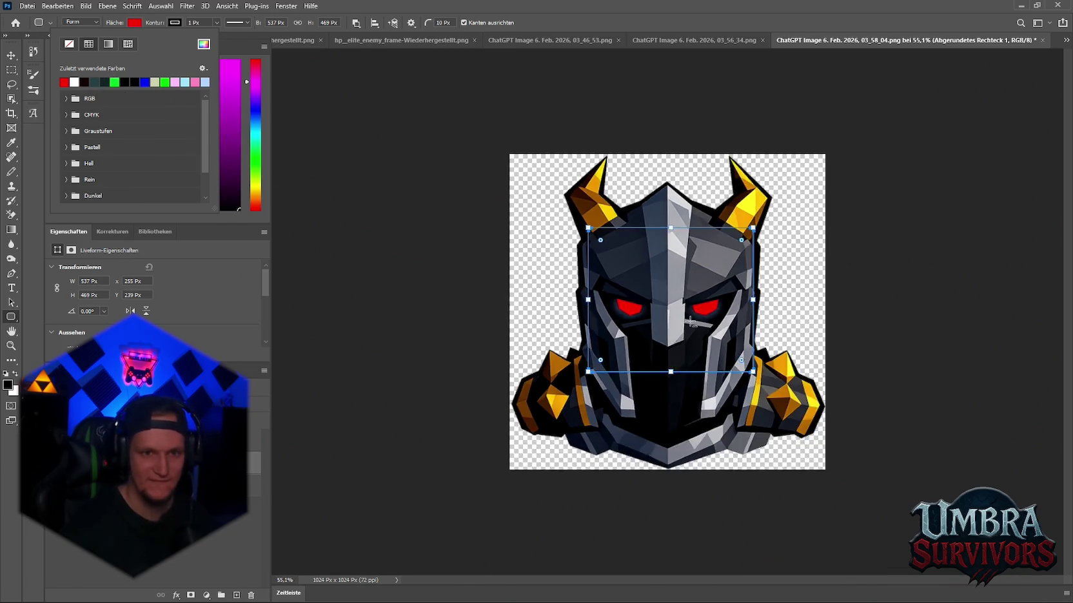
scroll(664, 326, "up", 2)
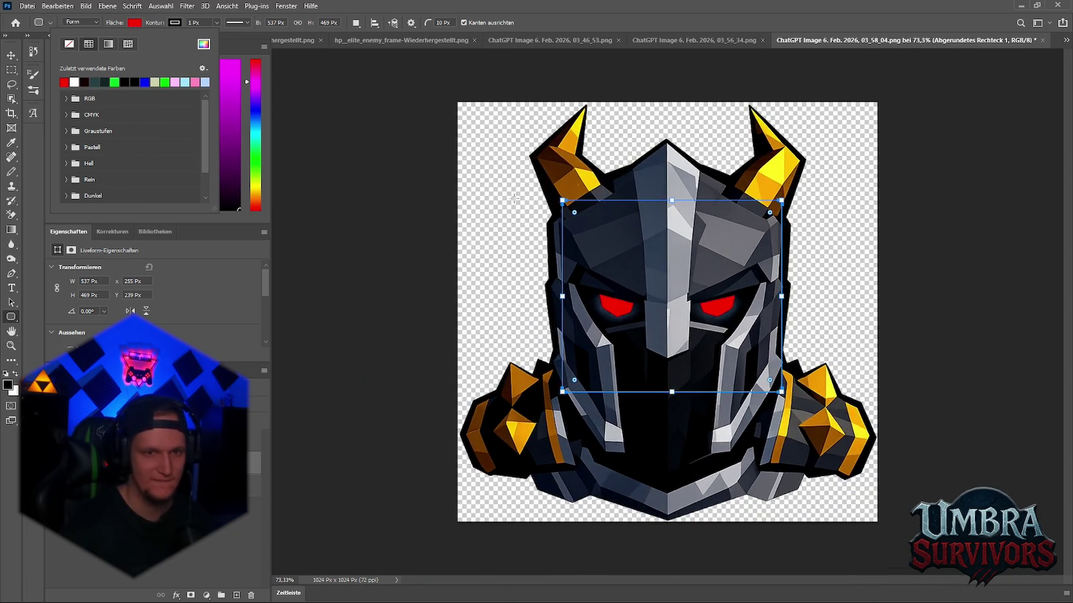
left_click(1020, 6)
left_click(1020, 6)
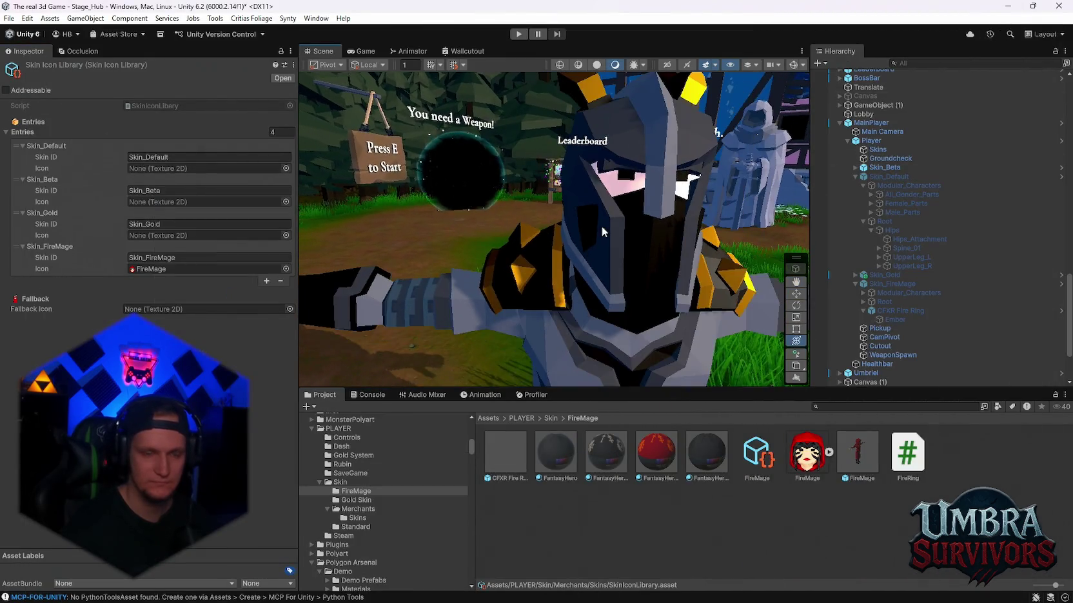
- Expand Skin_Beta's hierarchy down to the Chr_Head_Male_00 head mesh and select it
scroll(624, 249, "up", 5)
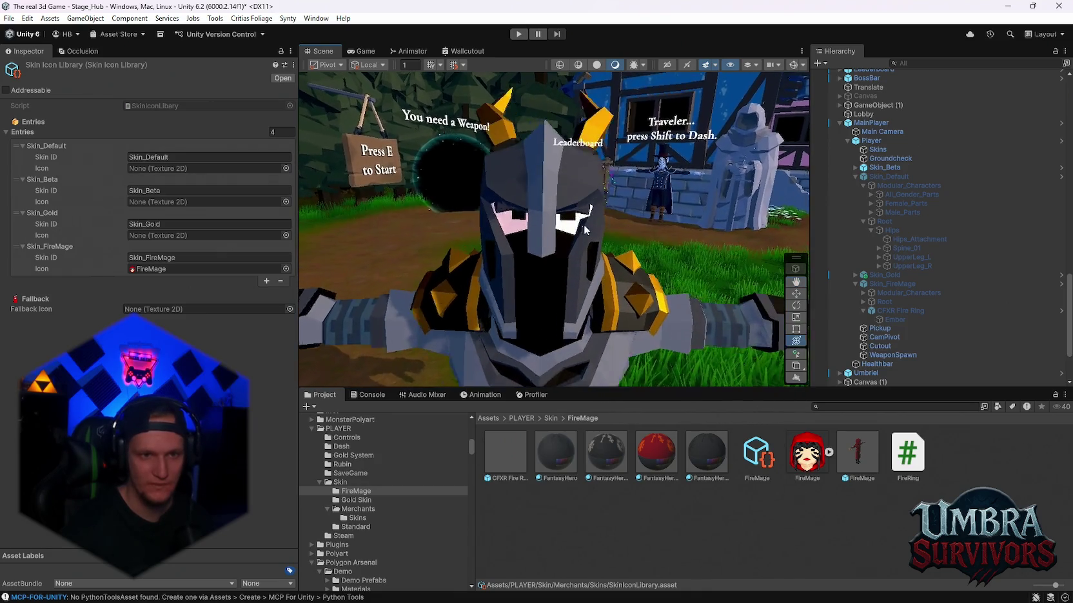
left_click_drag(600, 169, 627, 263)
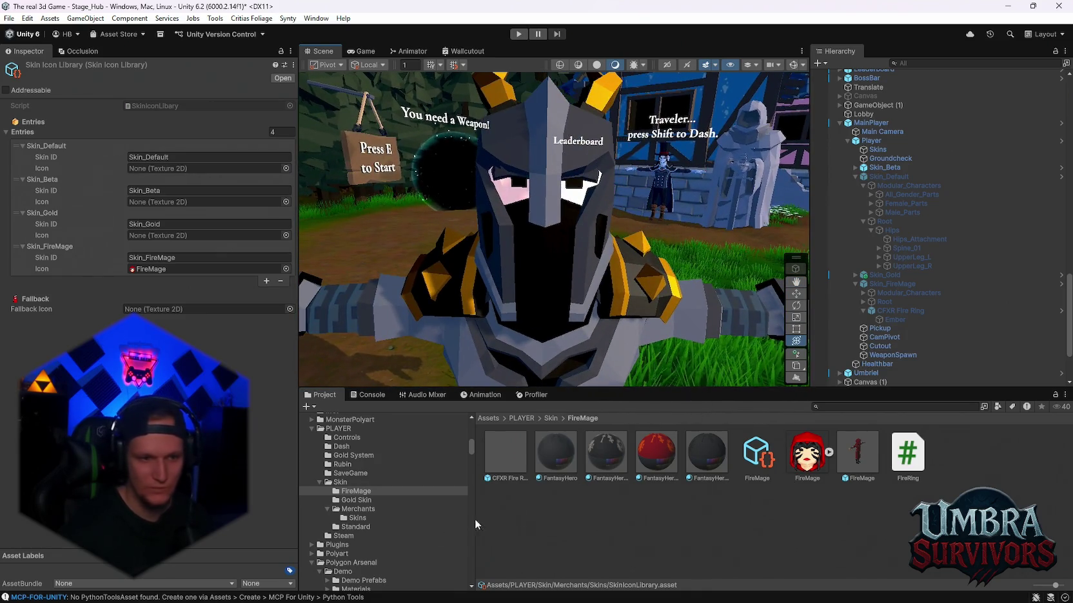
scroll(353, 517, "up", 3)
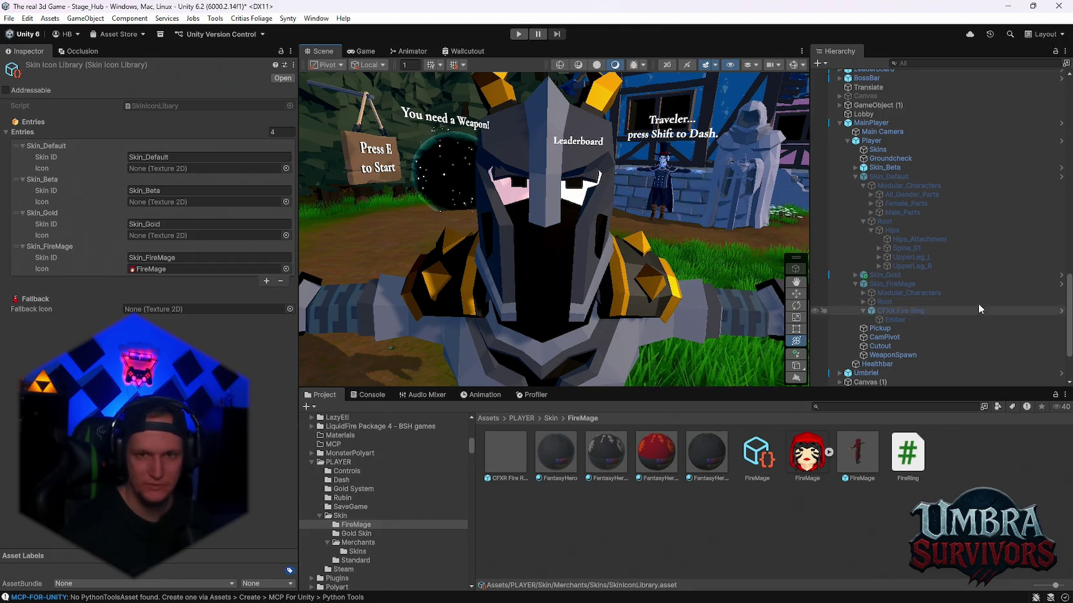
left_click(855, 168)
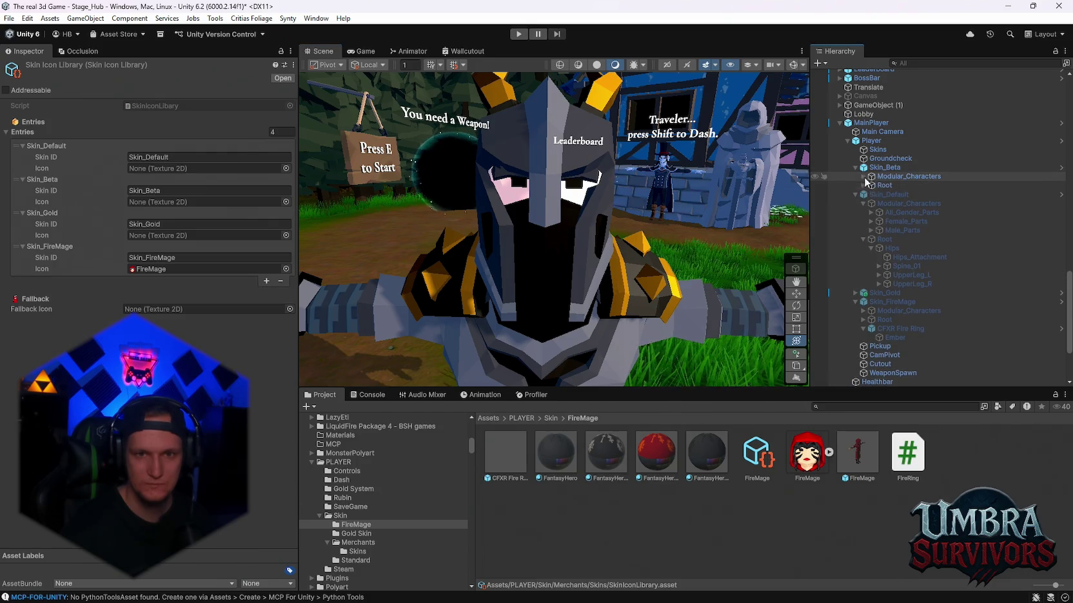
left_click(862, 185)
left_click(862, 176)
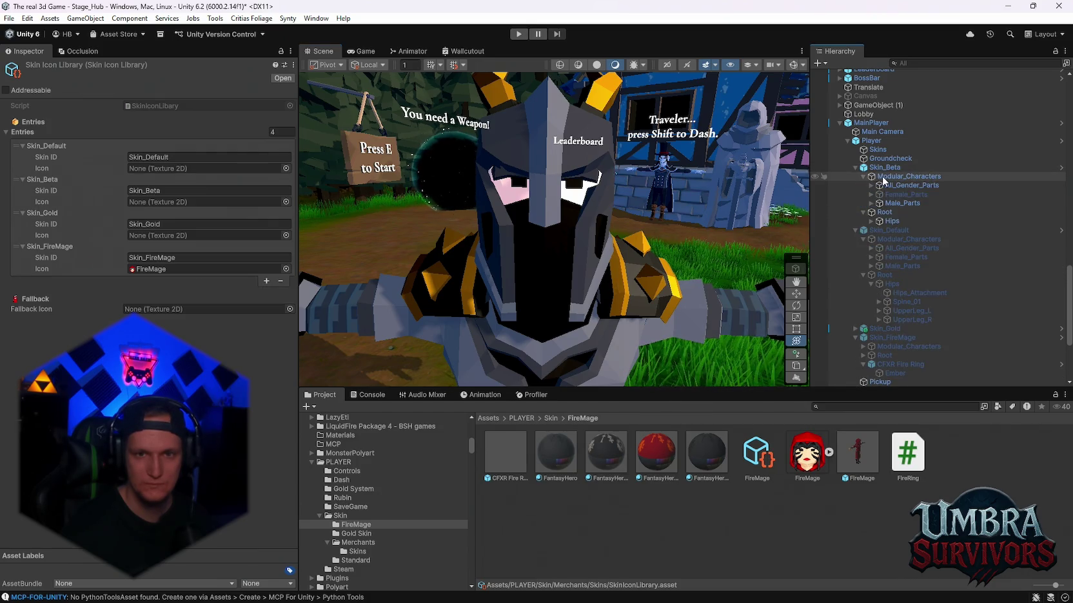
left_click(902, 176)
left_click(567, 203)
left_click(567, 204)
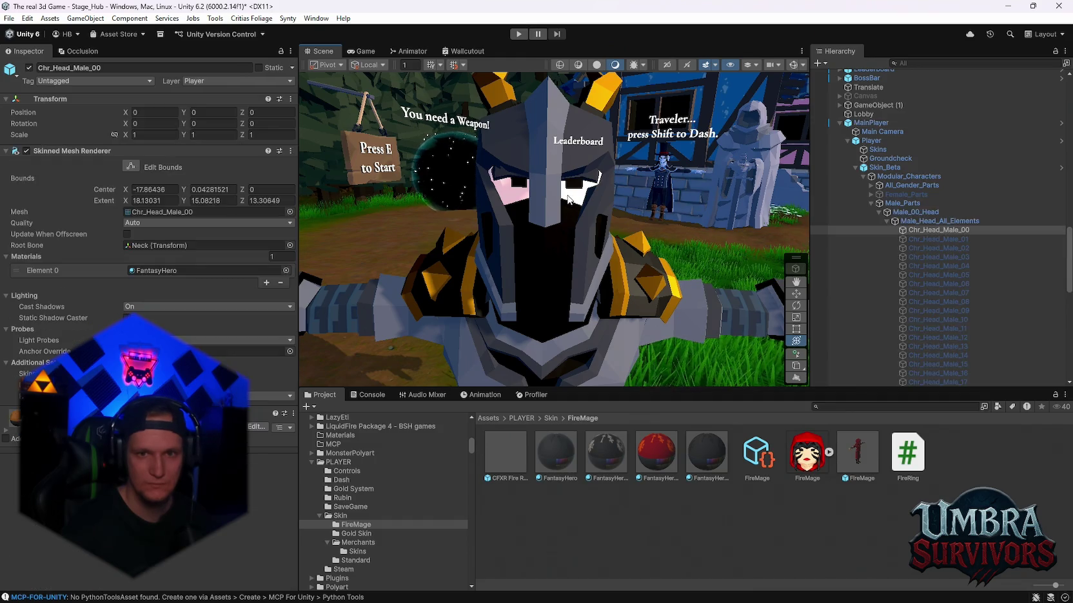
- Duplicate the head's FantasyHero material to create FantasyHero 12
left_click(160, 270)
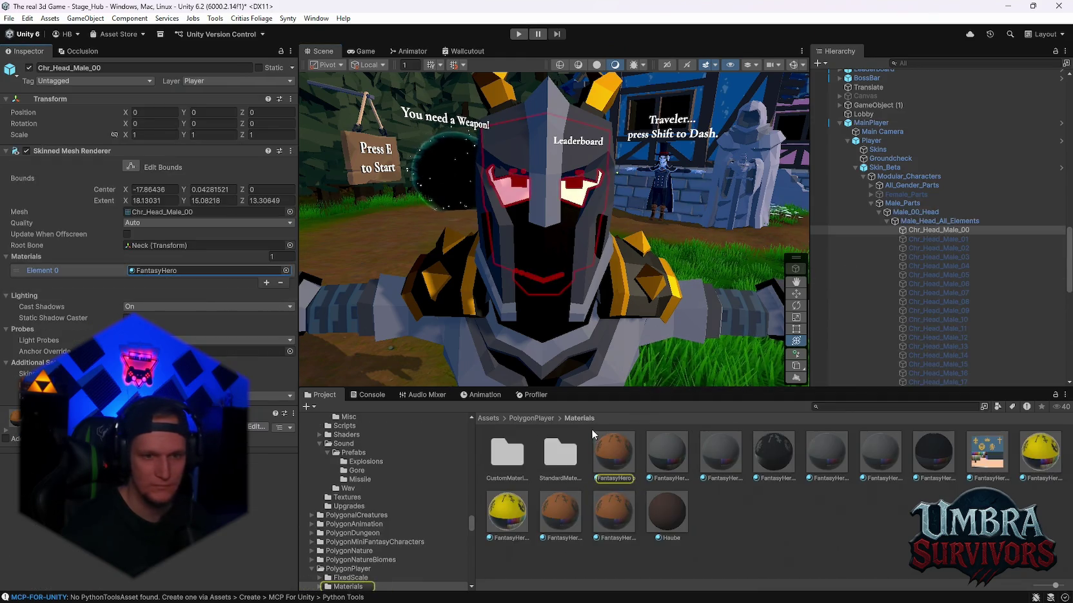
left_click(620, 456)
key("ctrl+d")
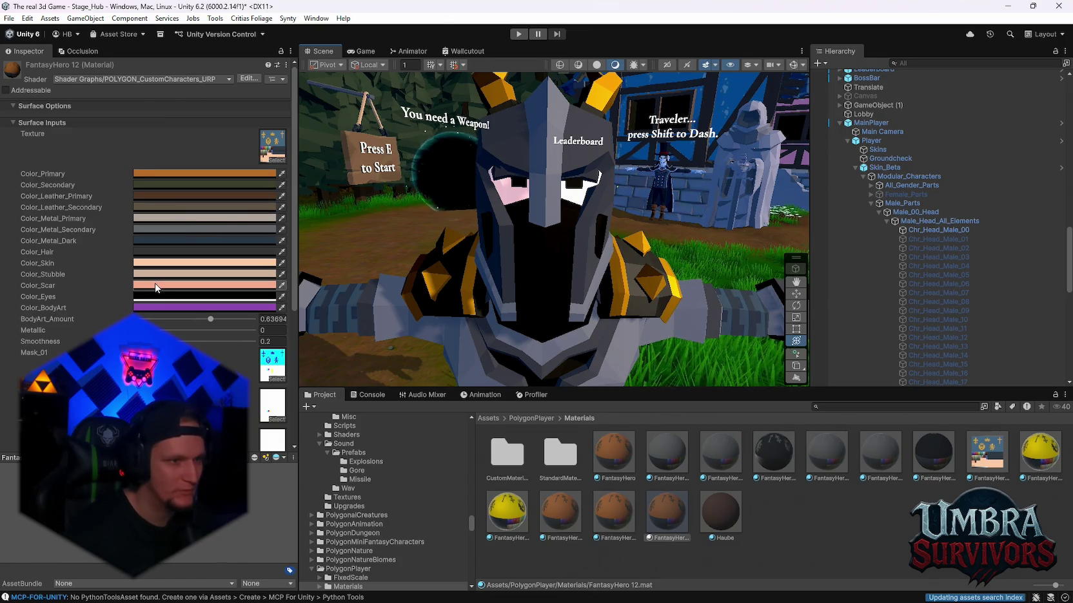
- Set the copy's Color_Skin to dark grey and Color_Eyes to red
left_click(197, 263)
left_click_drag(200, 317, 193, 368)
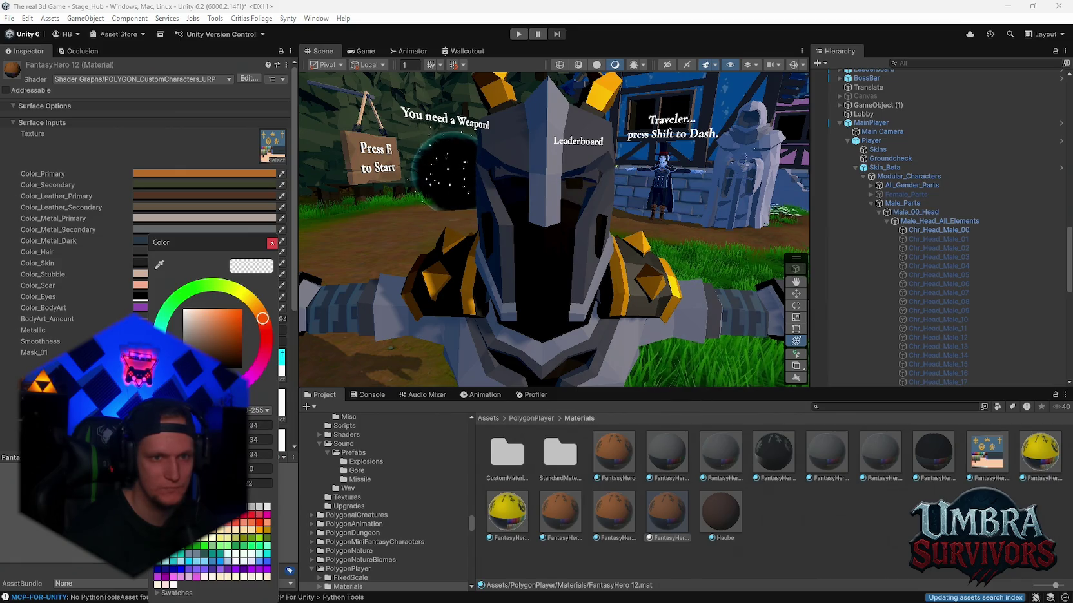
left_click_drag(183, 361, 184, 357)
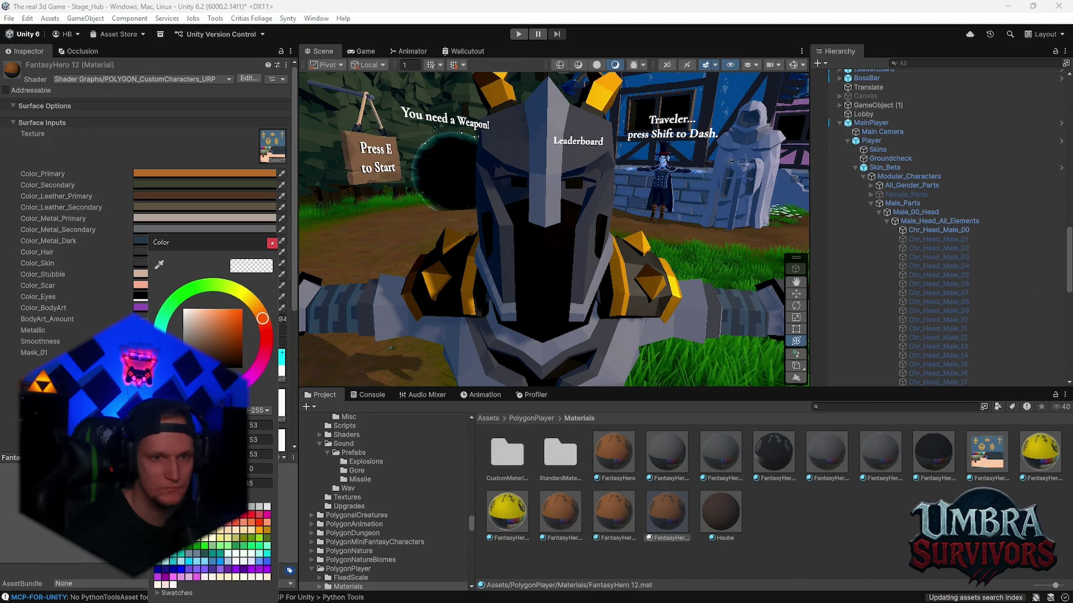
left_click(271, 243)
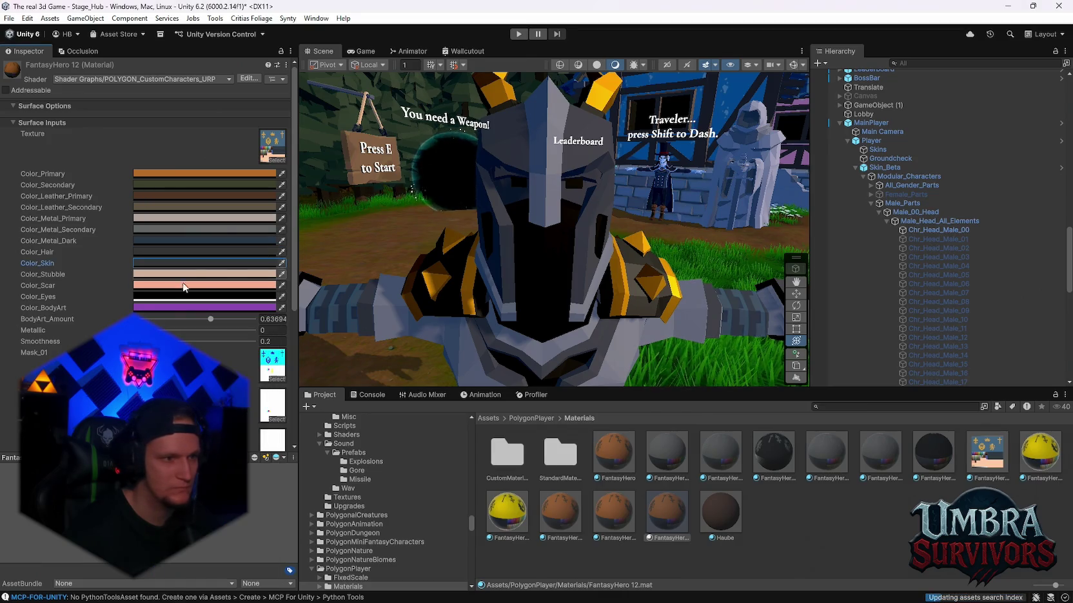
left_click(140, 296)
- Compare the red-eyed knight against the Photoshop image and view it close-up from the front
mouse_move(306, 269)
left_mouse_down()
mouse_move(617, 237)
mouse_move(604, 288)
mouse_move(462, 234)
mouse_move(507, 335)
mouse_move(436, 301)
mouse_move(440, 324)
mouse_move(518, 300)
left_mouse_up()
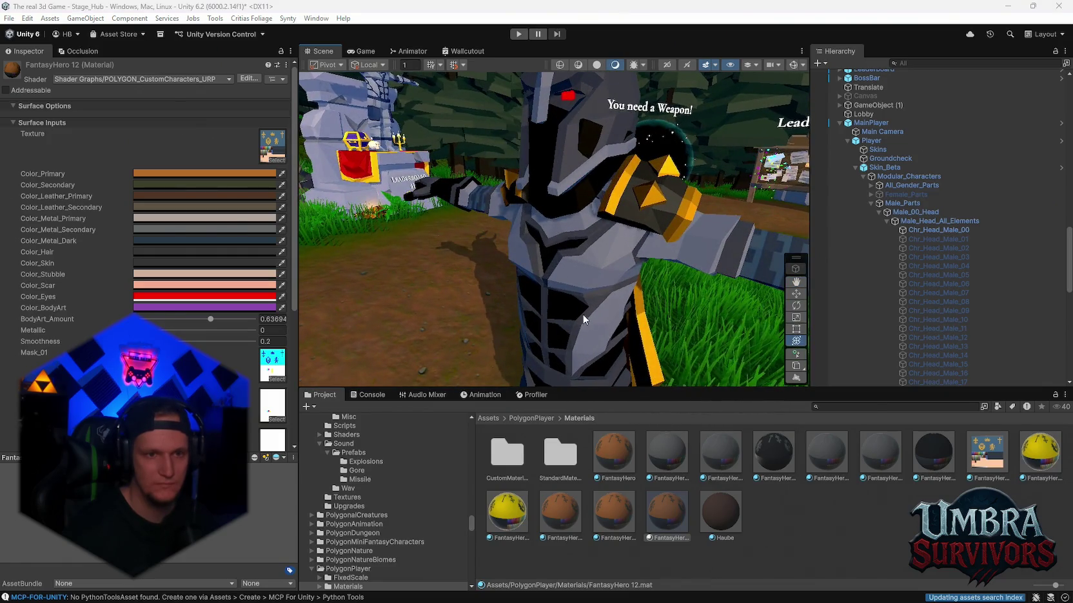
key("alt+Tab")
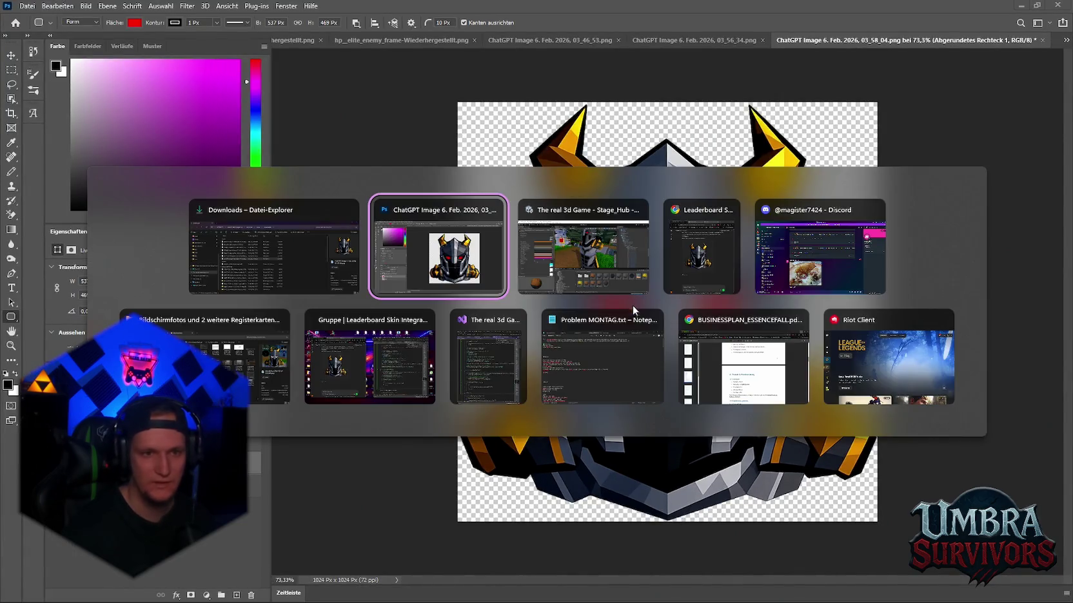
key("alt+Tab")
left_click_drag(617, 247, 700, 224)
scroll(700, 224, "up", 5)
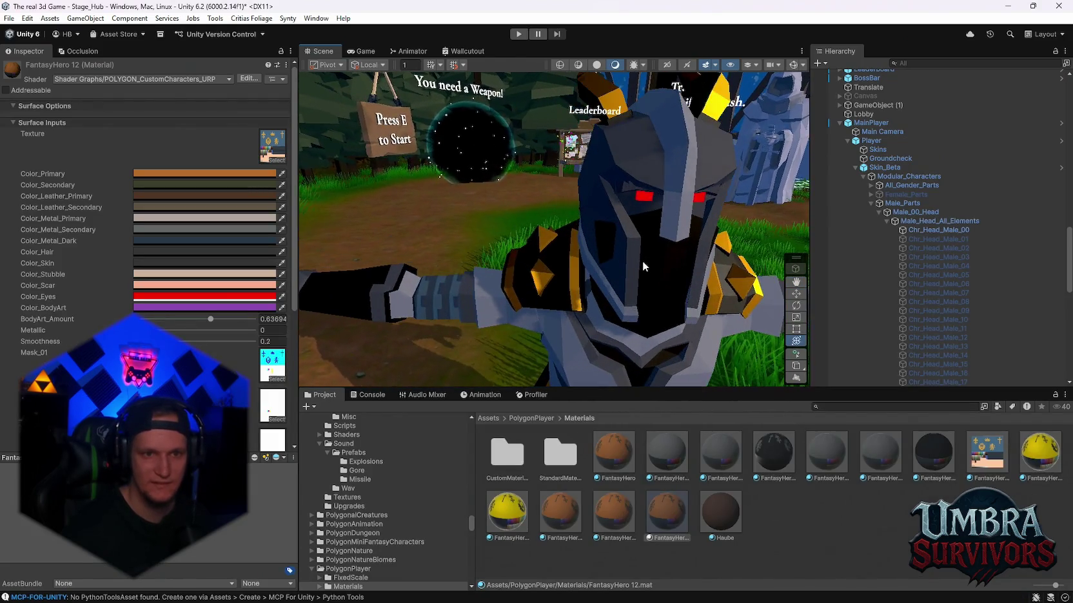
- Deactivate the Chr_Eyebrow_Male_07 mesh under Male_01_Eyebrows
scroll(624, 221, "up", 5)
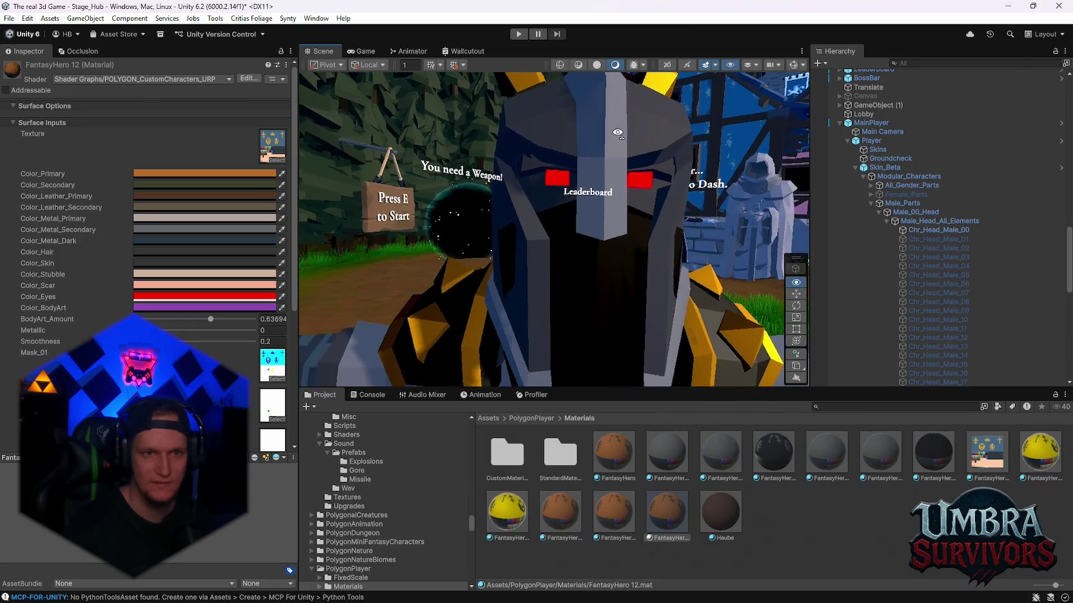
scroll(621, 138, "down", 2)
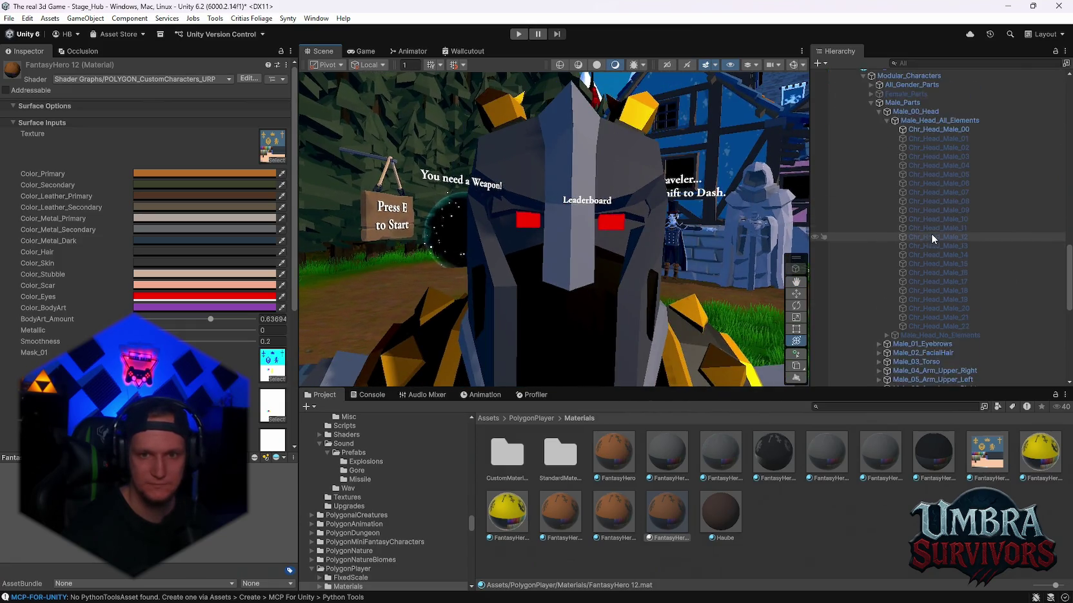
scroll(881, 251, "down", 7)
left_click(878, 244)
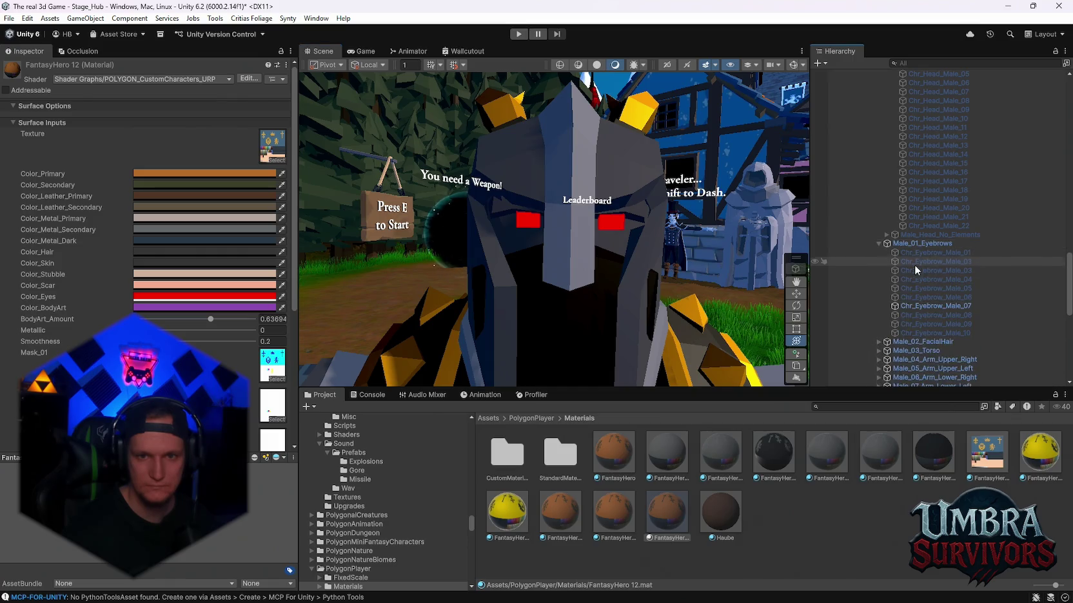
left_click(923, 305)
left_click(28, 67)
- Check the eyebrow-free helmet from another angle, then bring up the Photoshop knight image
mouse_move(567, 245)
left_mouse_down()
mouse_move(600, 237)
mouse_move(598, 259)
mouse_move(534, 238)
mouse_move(565, 287)
mouse_move(469, 290)
mouse_move(471, 309)
mouse_move(556, 226)
mouse_move(599, 234)
mouse_move(604, 267)
left_mouse_up()
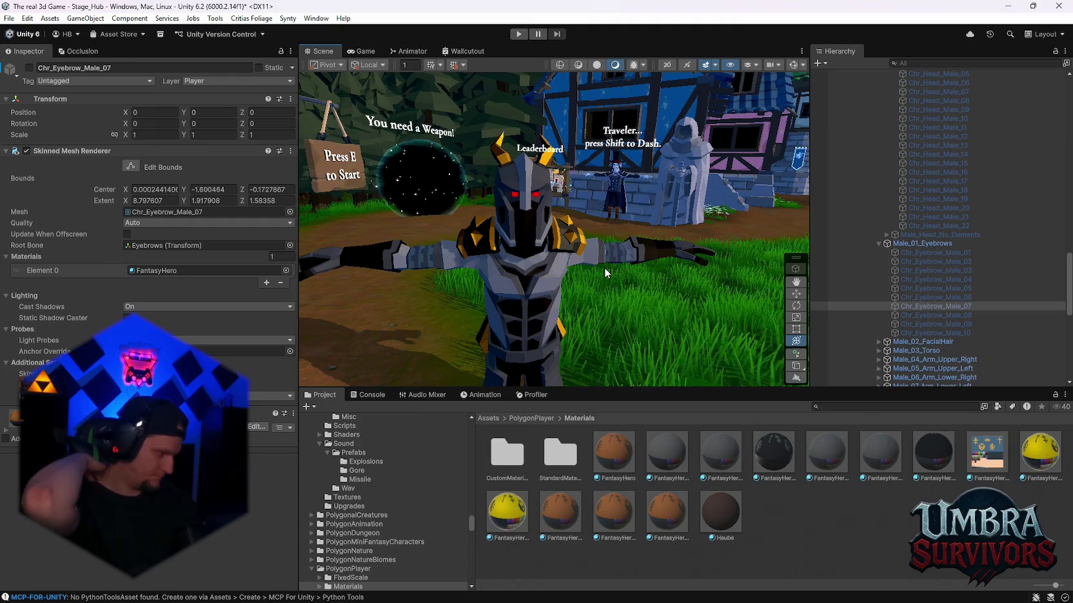
scroll(604, 267, "up", 5)
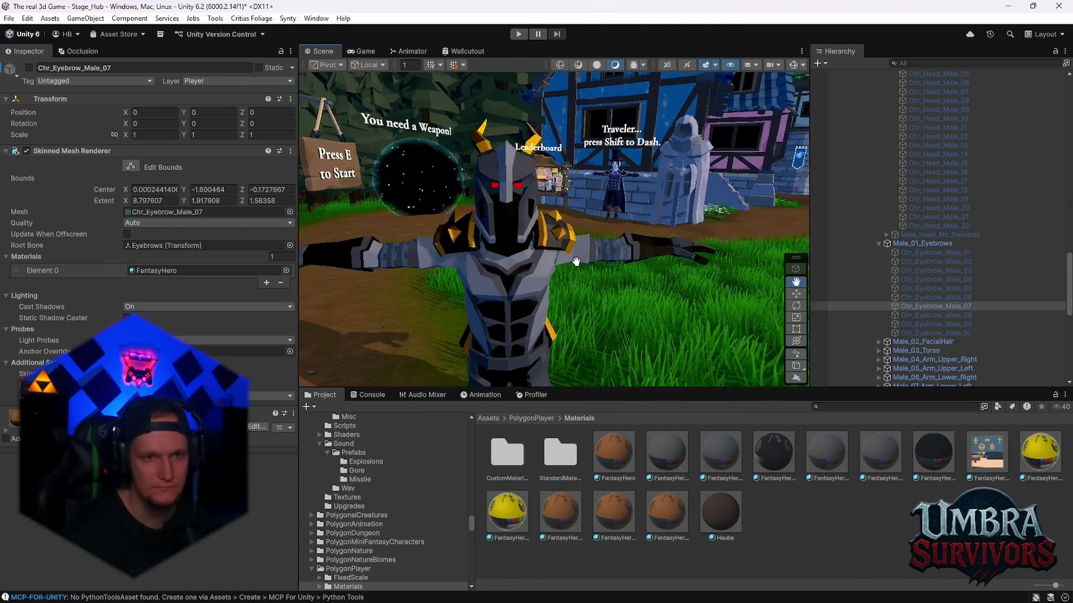
key("alt+Tab")
left_click(603, 289)
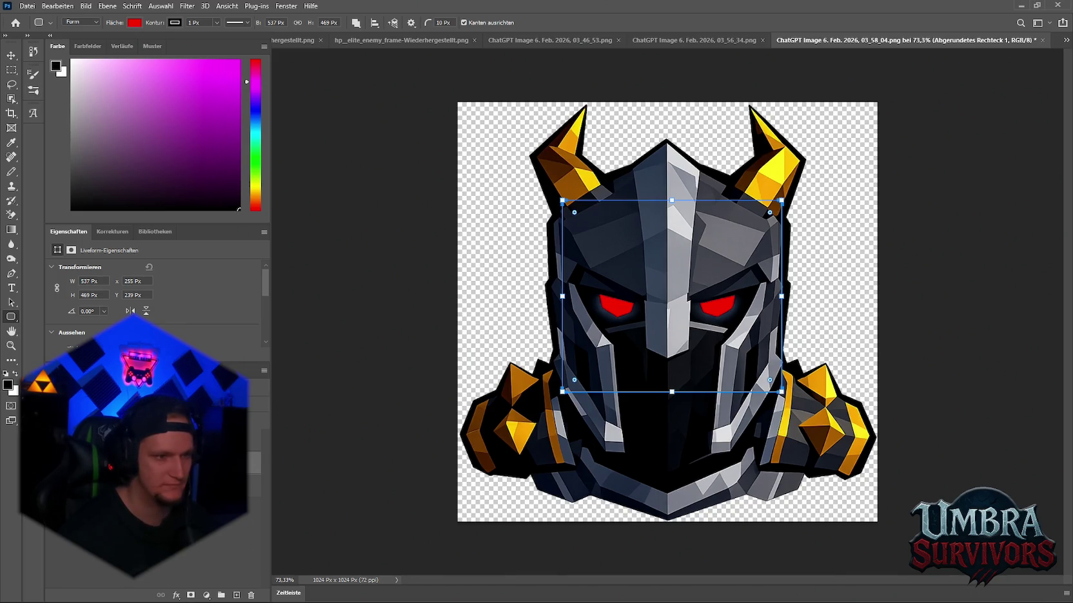
- Delete the rounded rectangle layer and quick-export the knight image as PNG to Icons
right_click(103, 439)
left_click(129, 183)
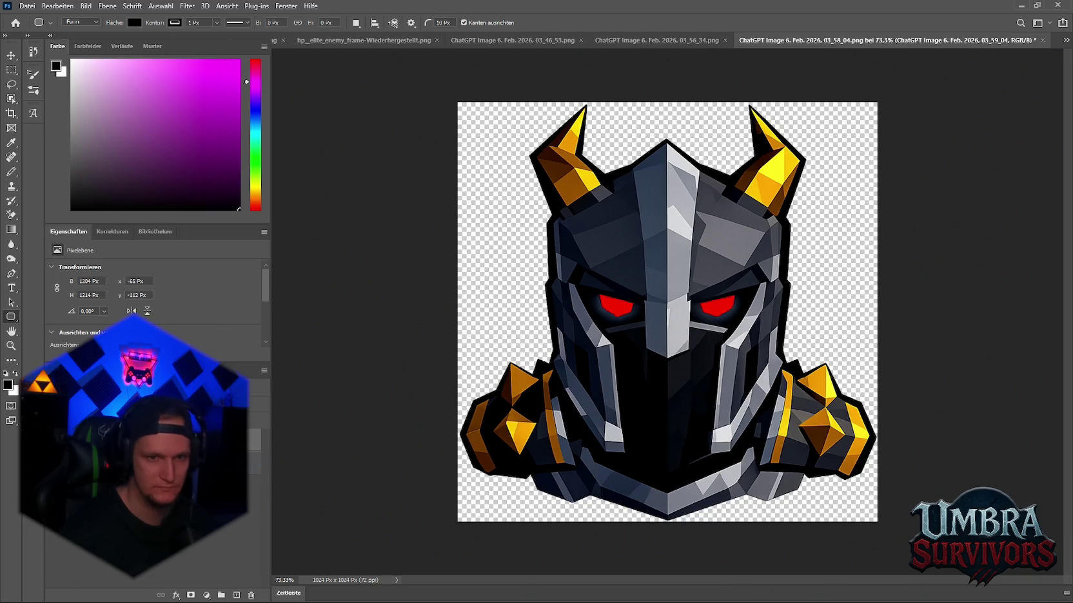
left_click(27, 6)
mouse_move(71, 173)
left_click(325, 169)
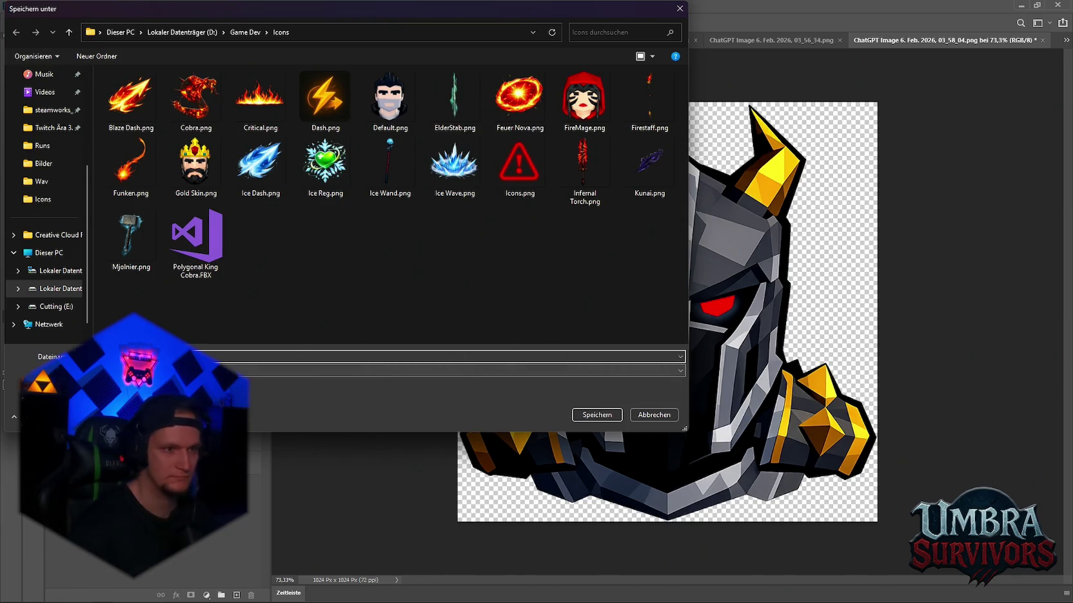
key("Escape")
left_click(1019, 5)
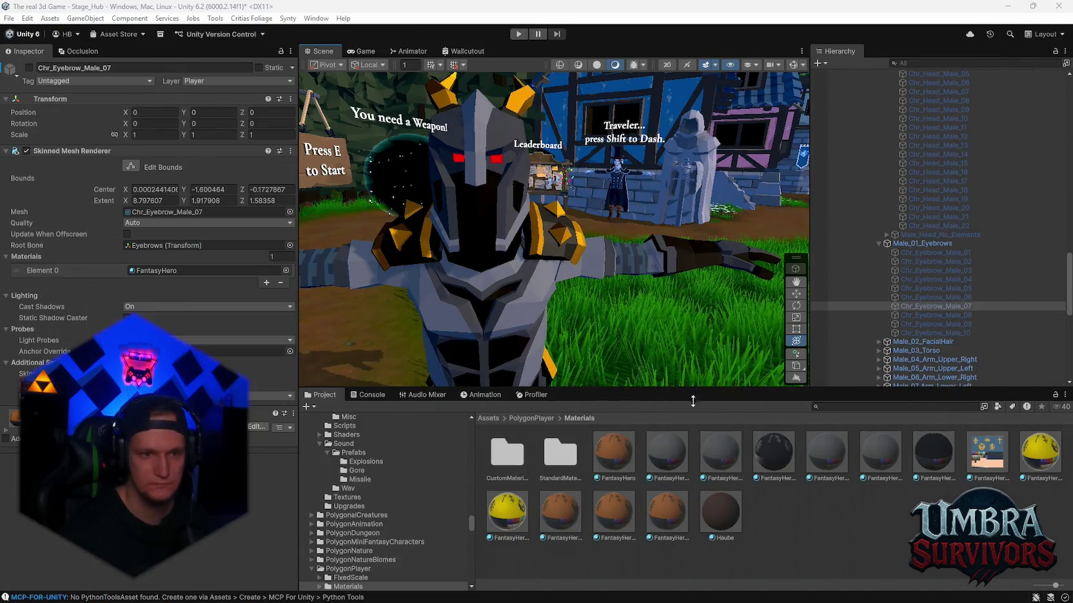
- Orbit around the knight, maximize the Scene view and enter Play mode
mouse_move(485, 209)
left_mouse_down()
mouse_move(586, 207)
mouse_move(558, 216)
mouse_move(529, 298)
mouse_move(551, 287)
left_mouse_up()
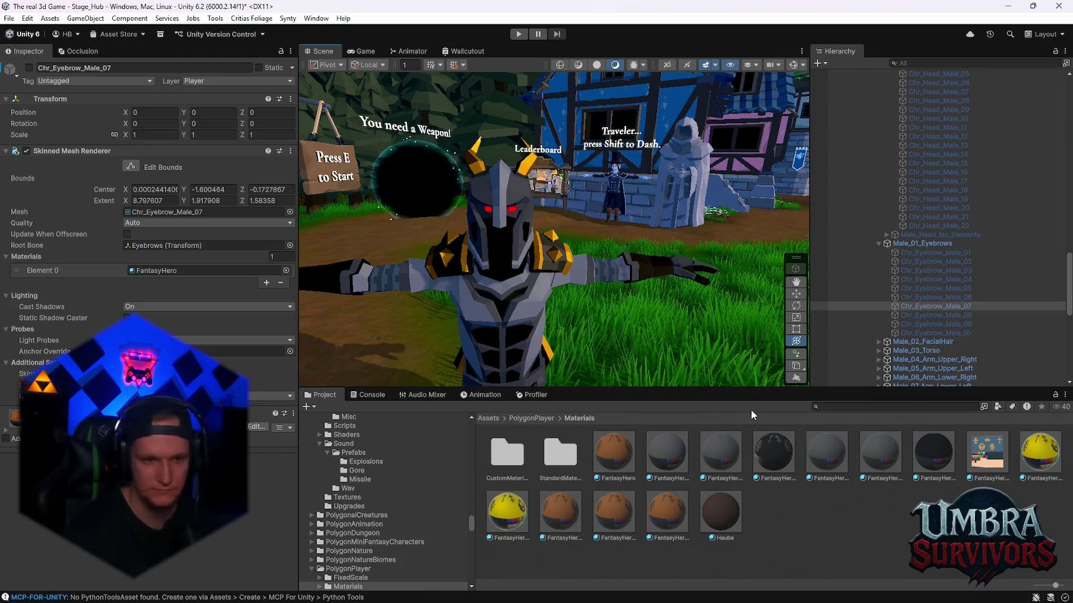
mouse_move(561, 601)
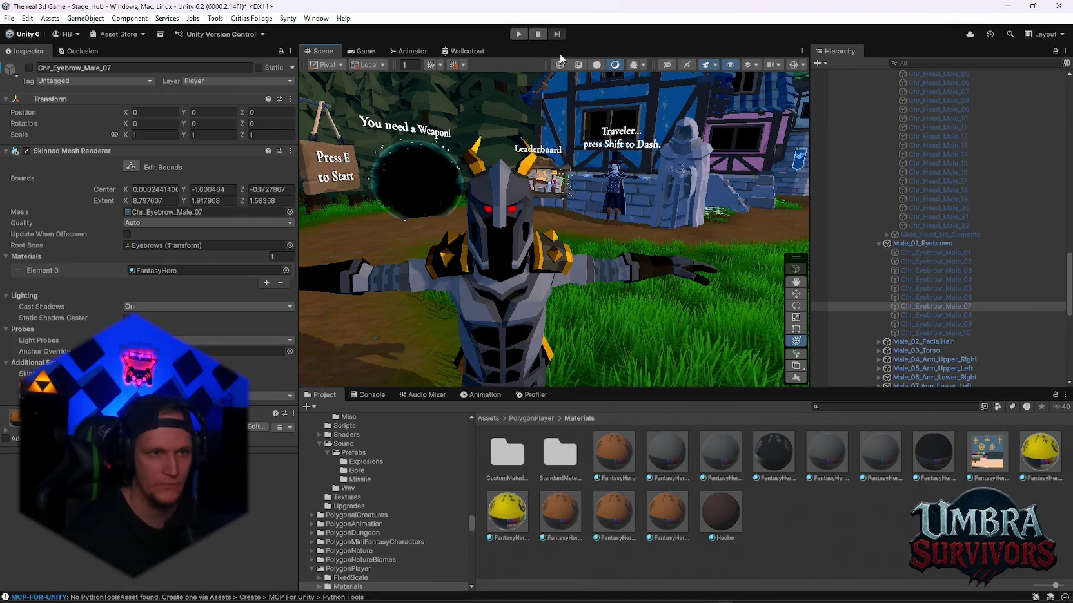
double_click(326, 51)
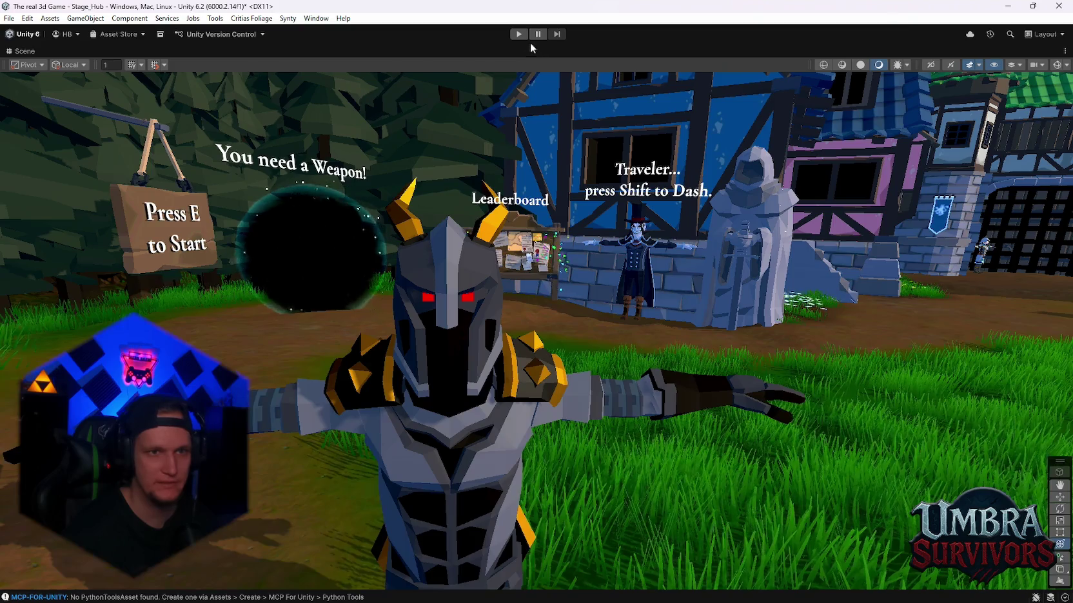
left_click(519, 34)
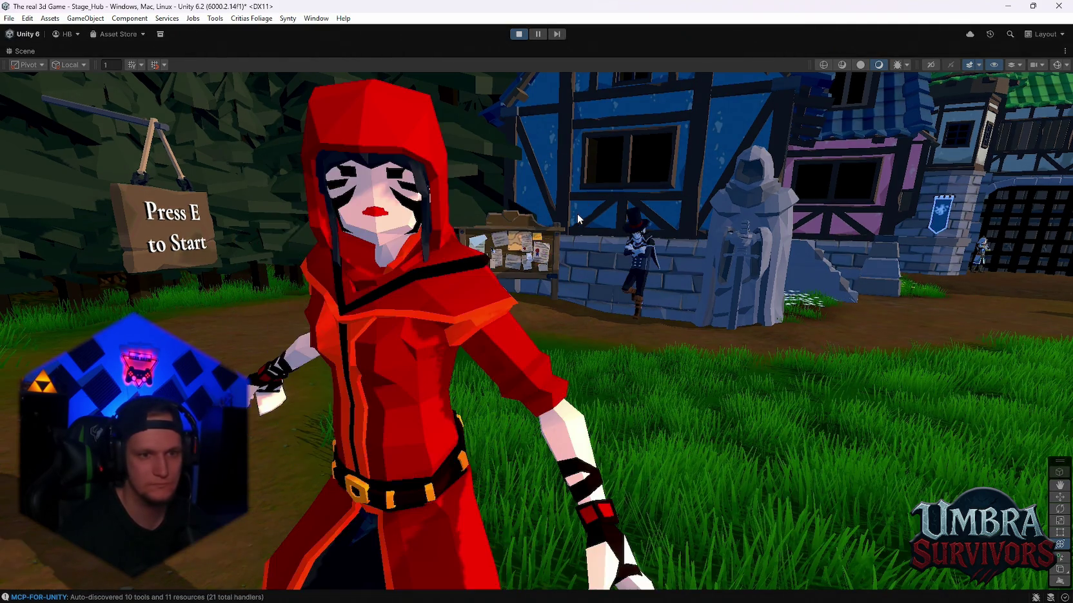
- Restore the layout, maximize the Game view and resume the game from pause
double_click(32, 51)
left_click(366, 51)
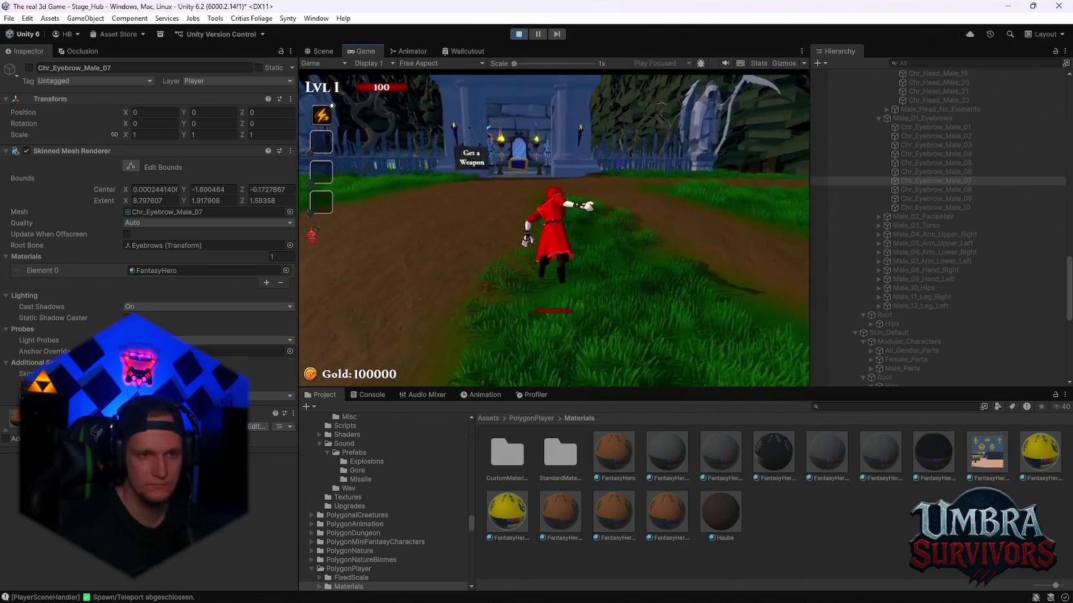
key("Escape")
double_click(360, 50)
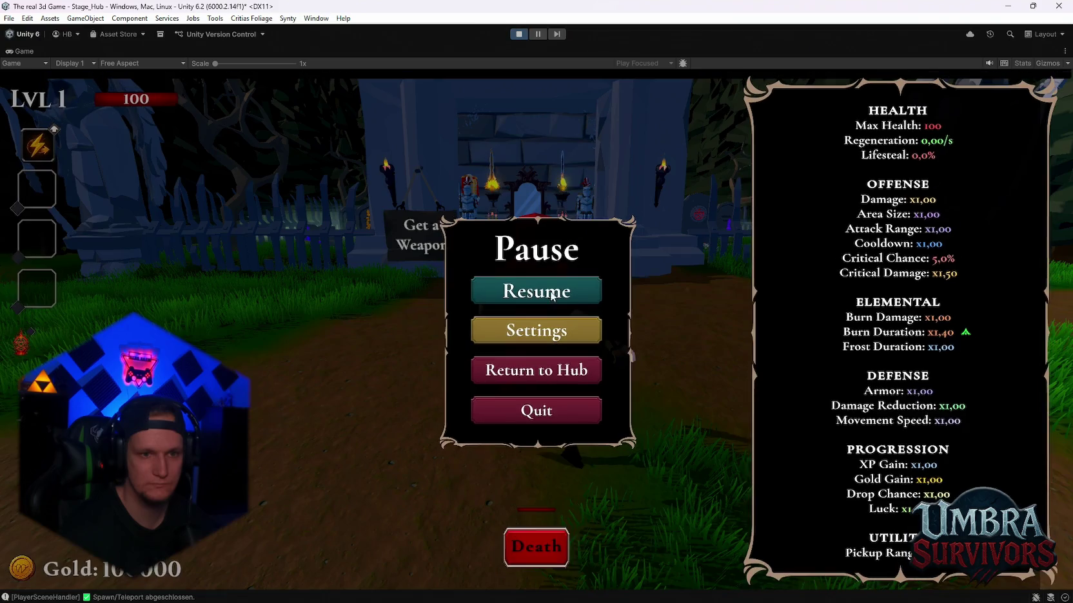
left_click(537, 293)
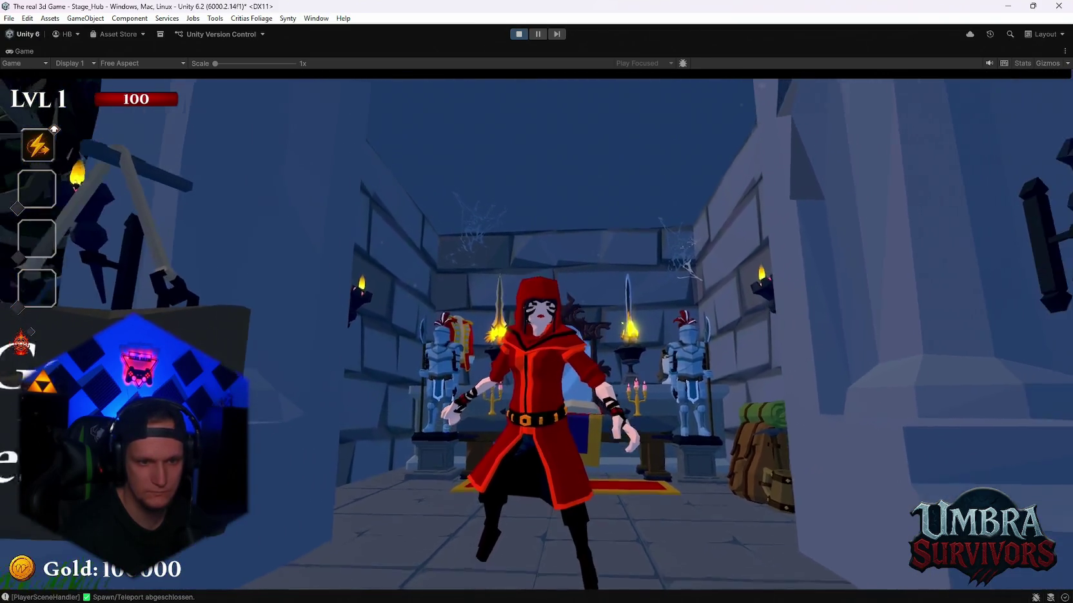
- Walk the character up to the throne, snip the Game view, and open the spellbook
key("w")
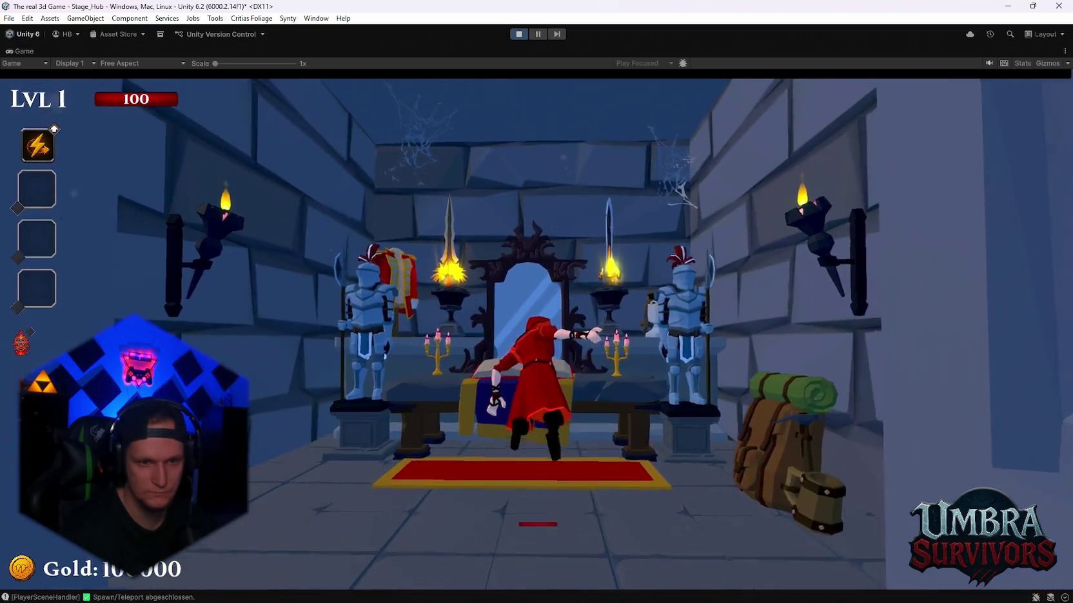
key("s")
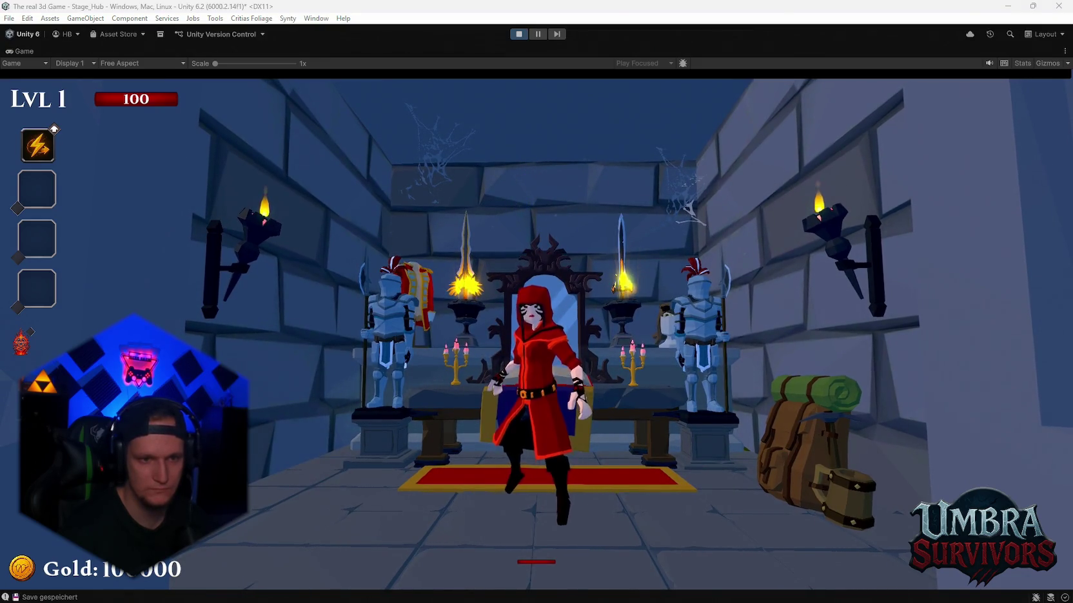
key("super+shift+s")
mouse_move(1067, 79)
left_mouse_down()
mouse_move(266, 531)
mouse_move(3, 596)
left_mouse_up()
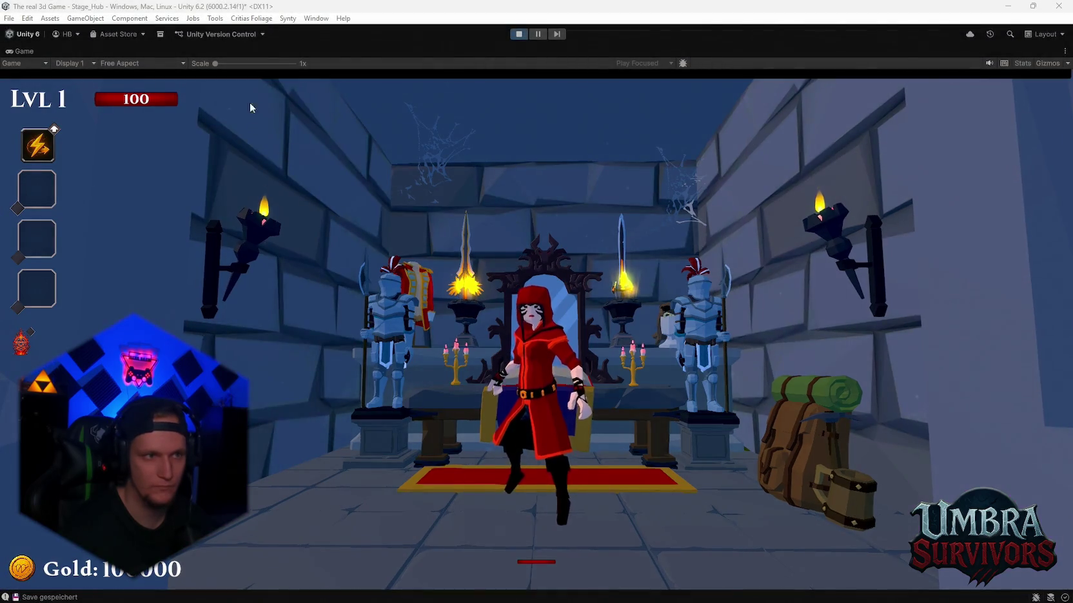
left_click(539, 334)
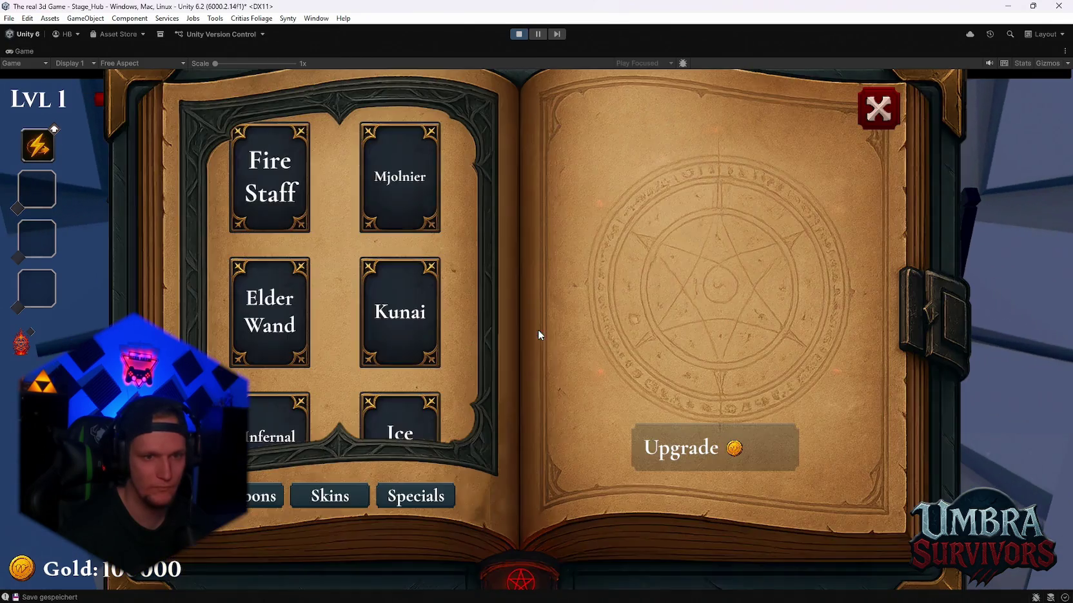
- Equip the Traveler skin from the book's Skins page and walk around the throne room
left_click(335, 494)
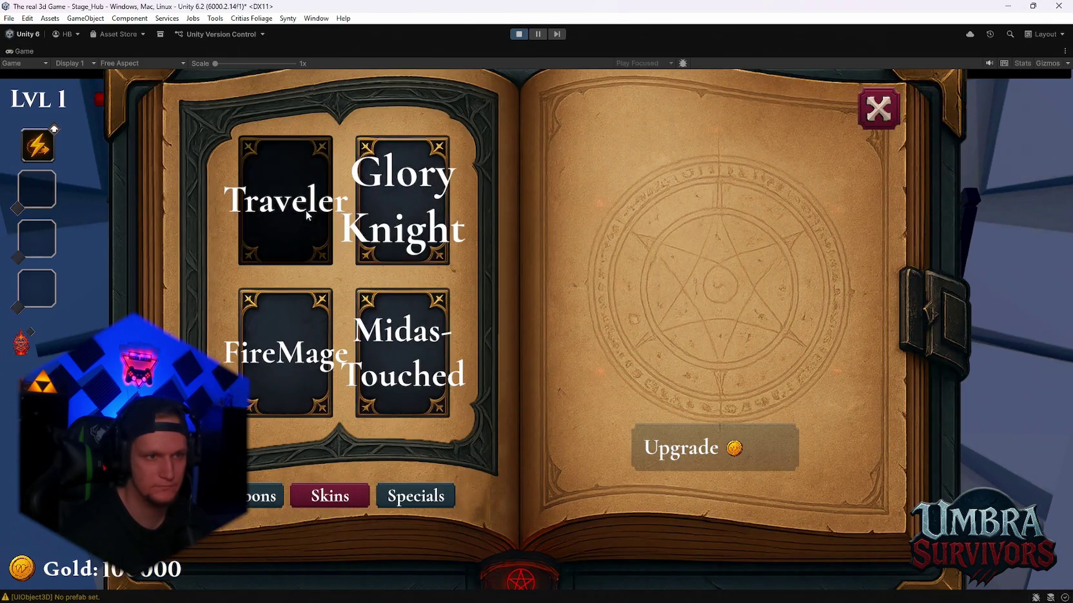
left_click(878, 108)
key("s")
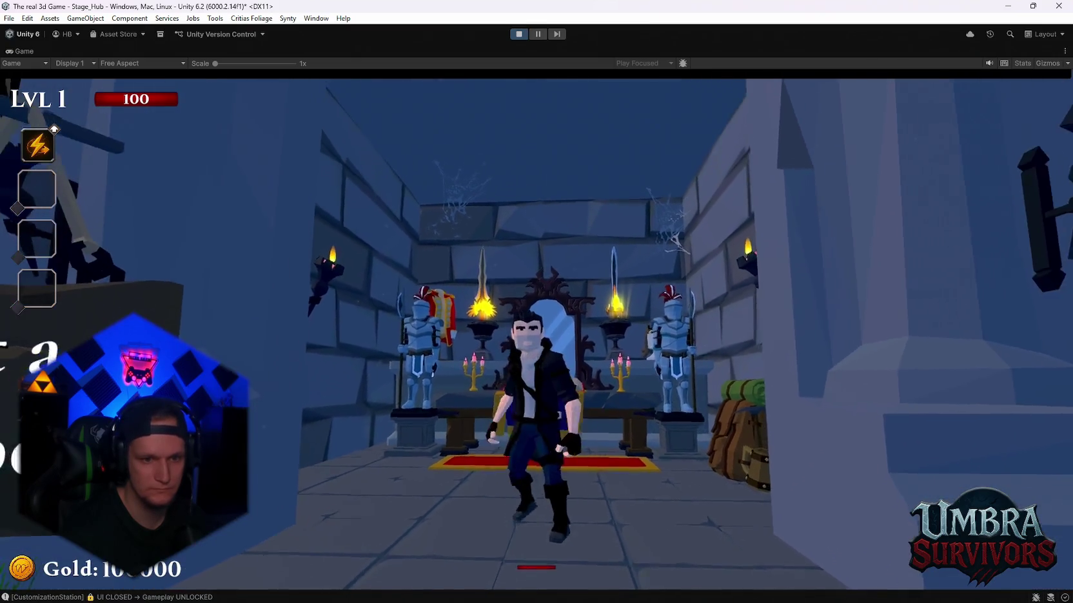
key("w")
key("s")
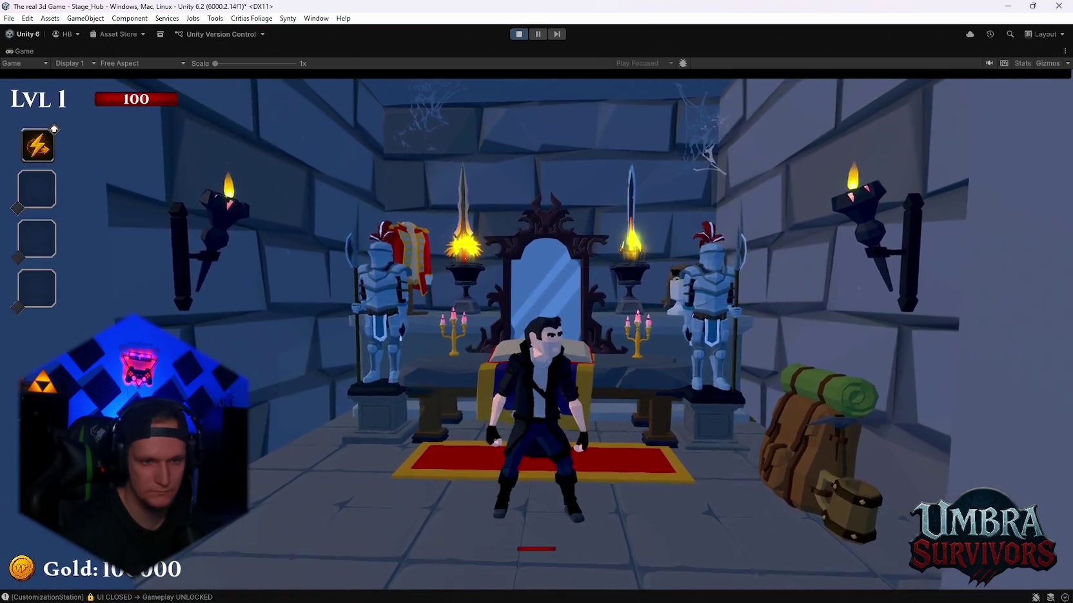
key("w")
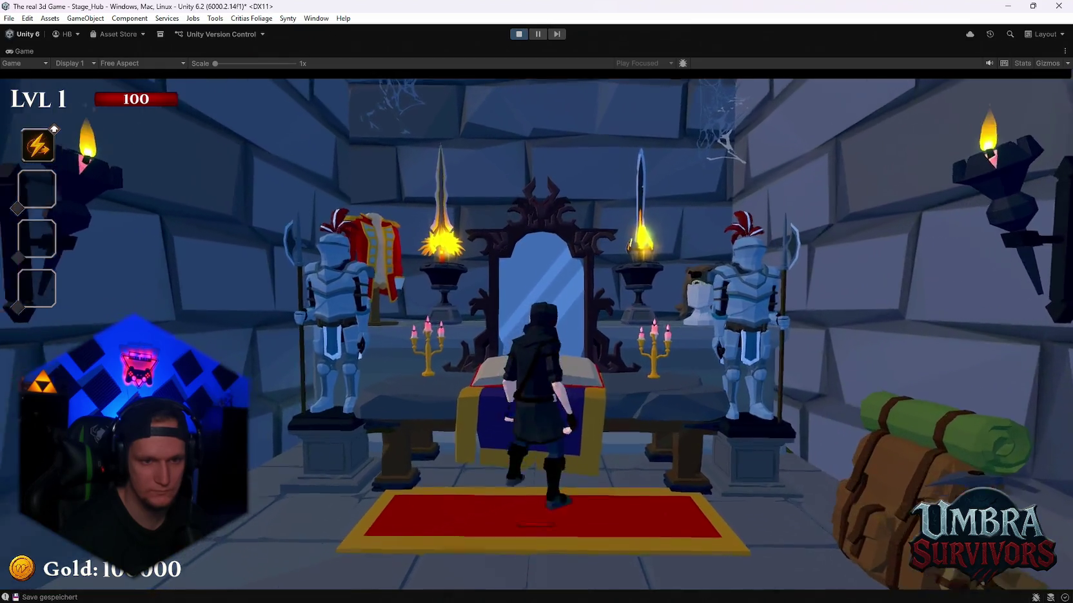
key("s")
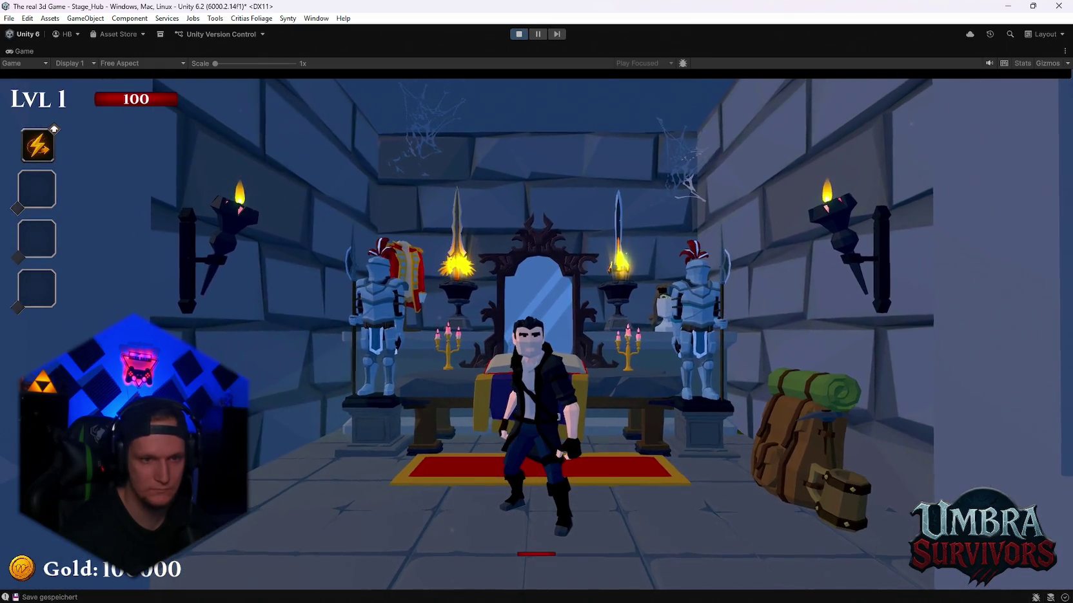
- Snip the Game view, then reopen the book and equip the Glory Knight skin
key("Escape")
key("Escape")
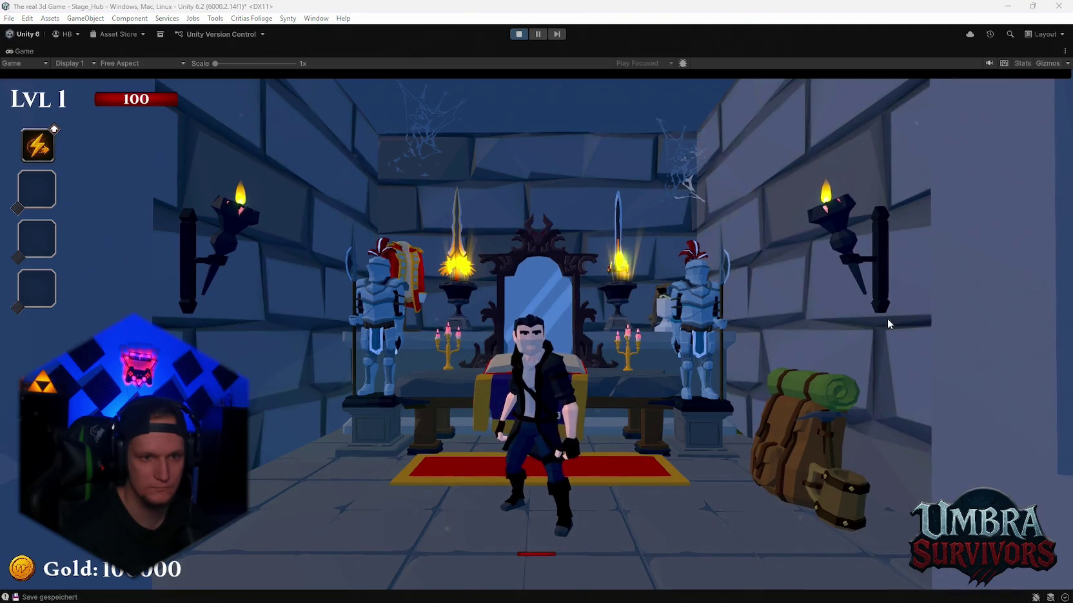
key("super+shift+s")
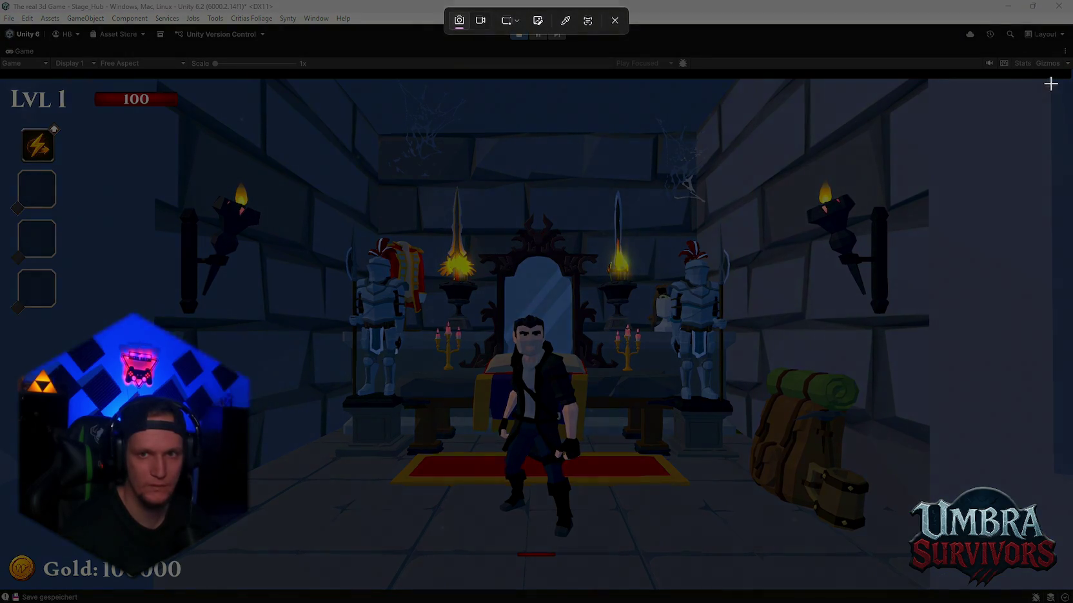
mouse_move(1071, 78)
left_mouse_down()
mouse_move(331, 407)
mouse_move(8, 586)
left_mouse_up()
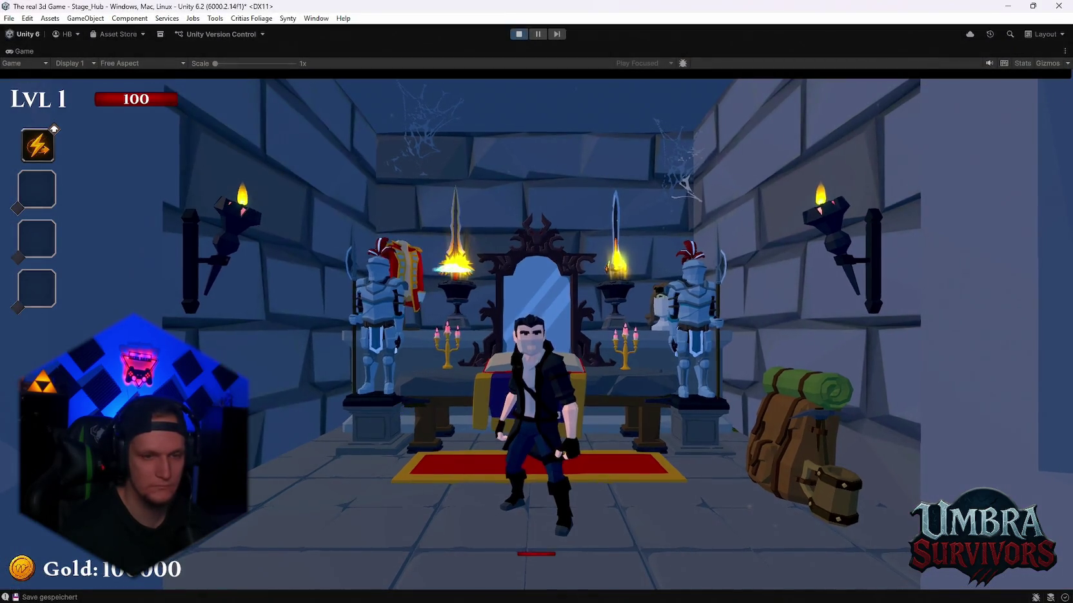
left_click(542, 346)
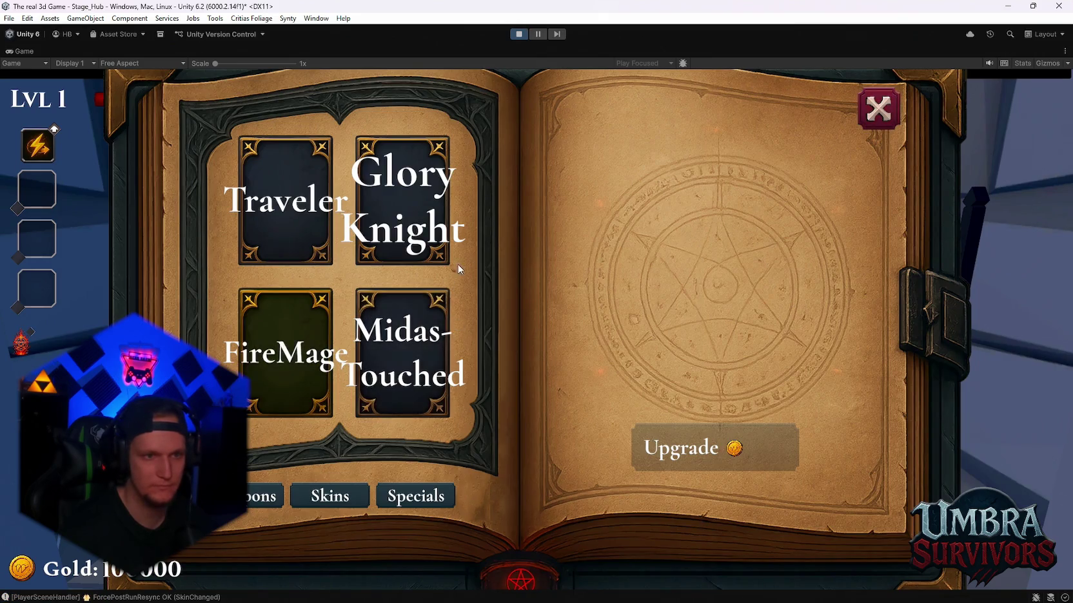
left_click(878, 109)
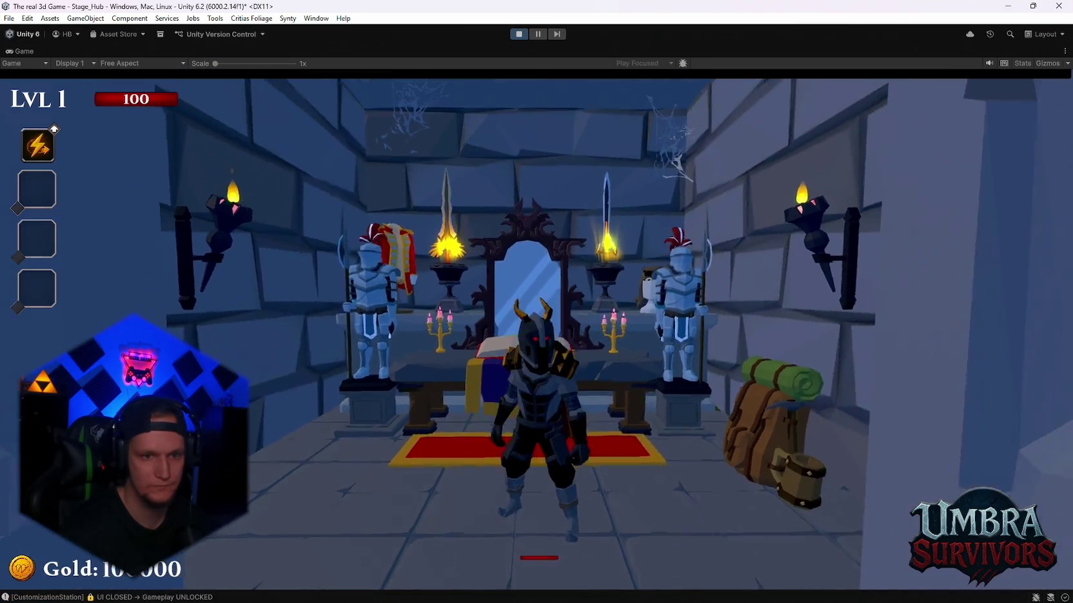
- Walk the knight around the throne room, out toward the portal and back
key("a")
key("w")
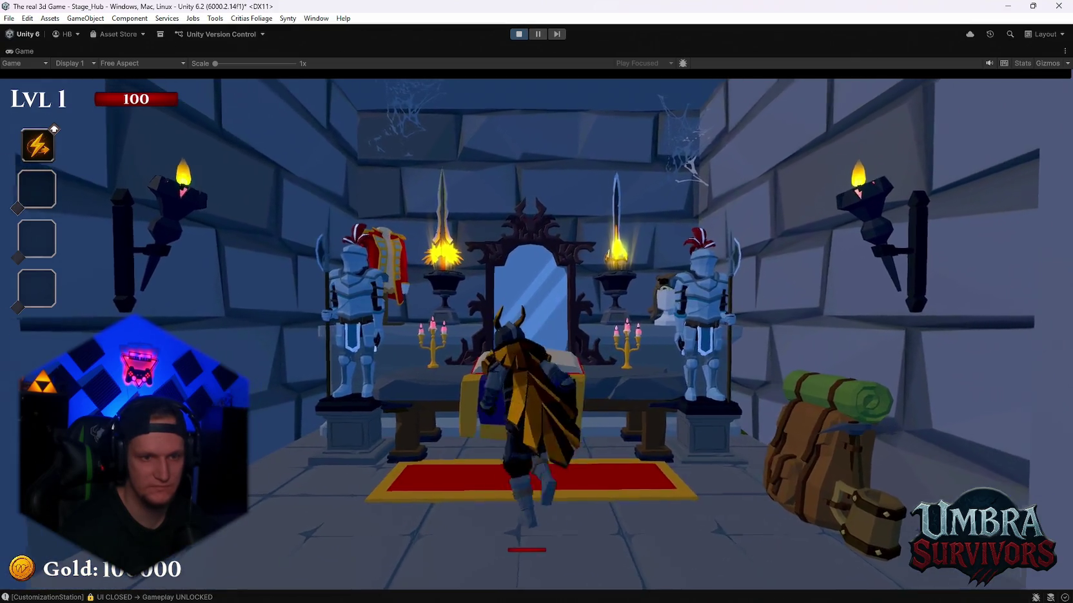
key("s")
key("s")
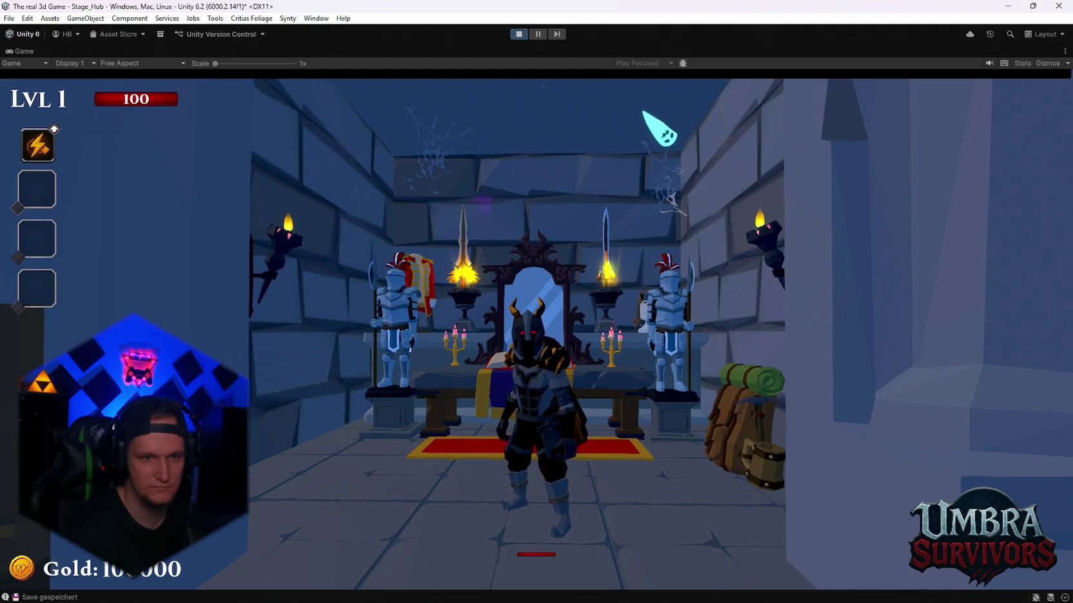
key("w")
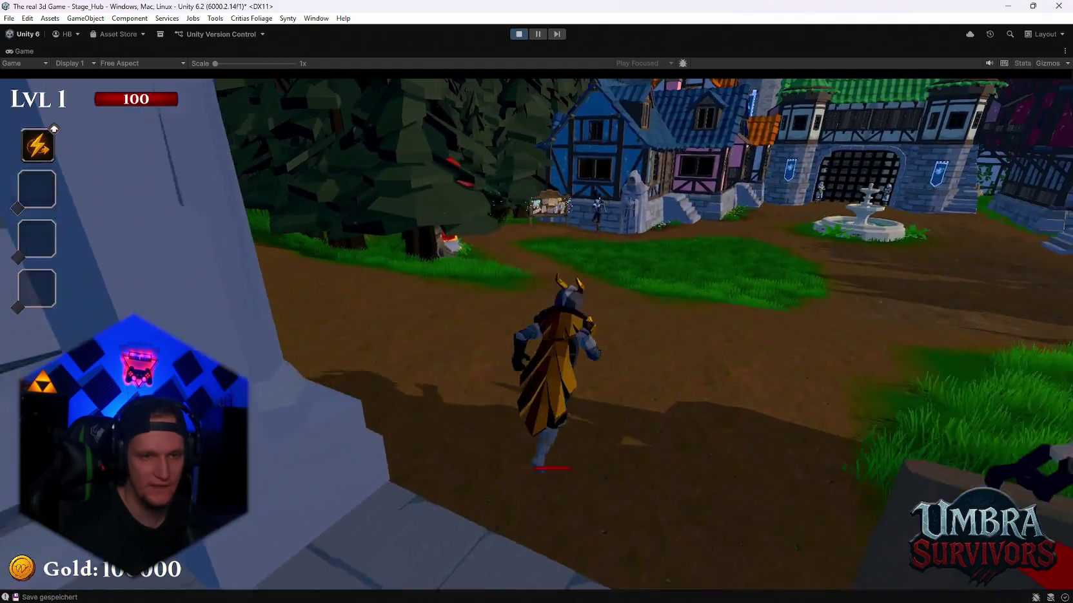
key("w")
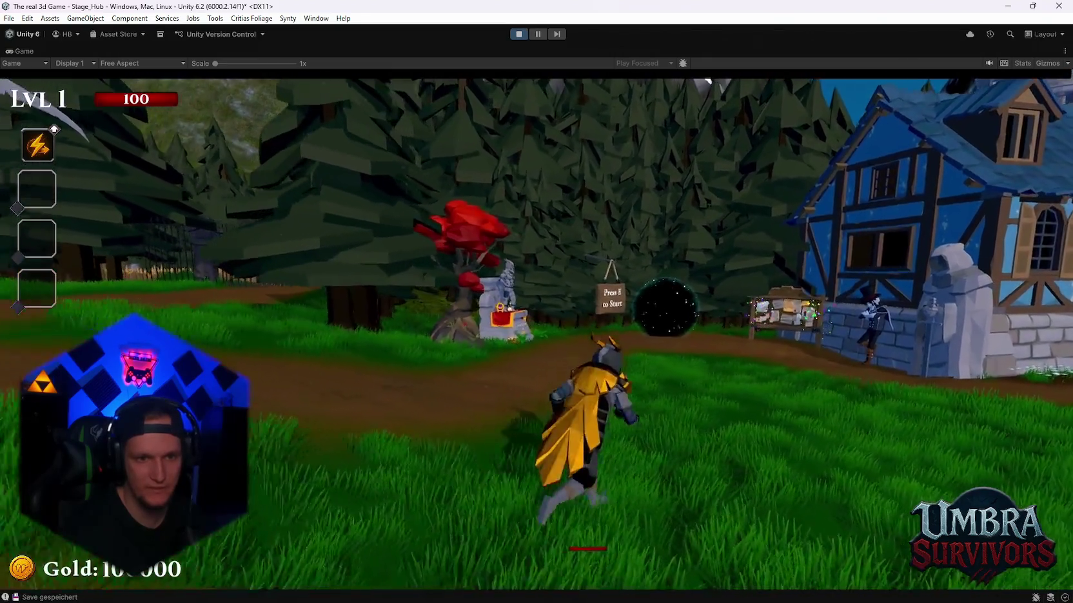
key("s")
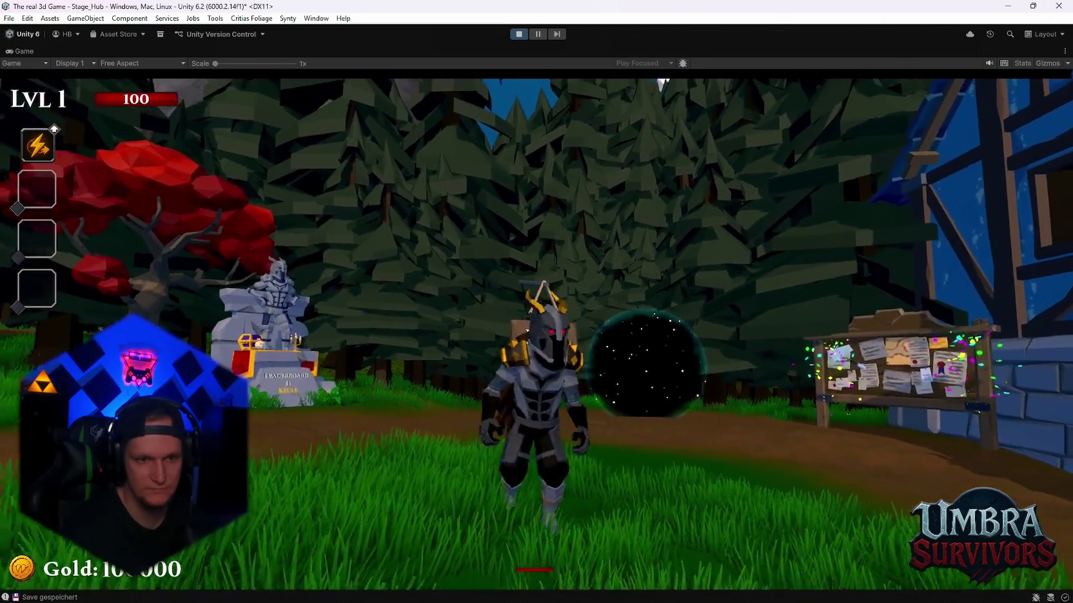
key("s")
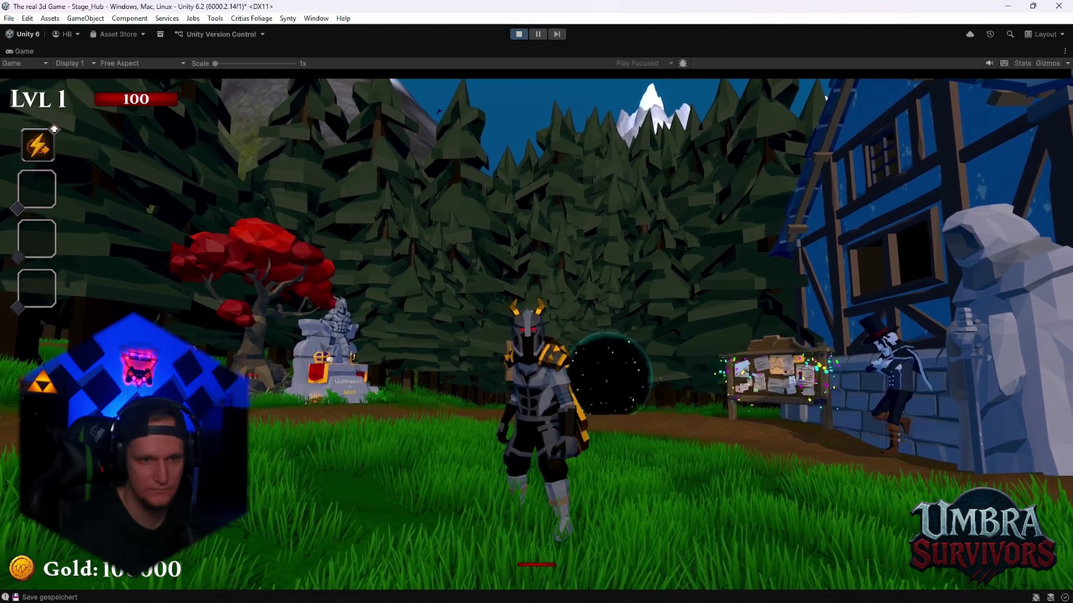
- Pause the game and take two Snipping Tool captures of the Game view
key("Escape")
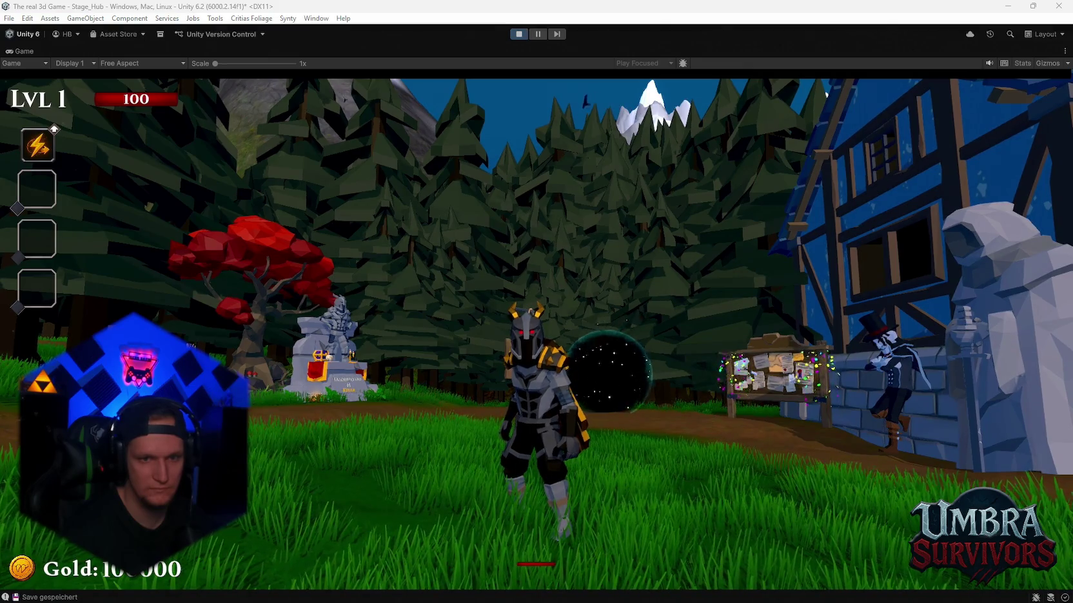
key("super+shift+s")
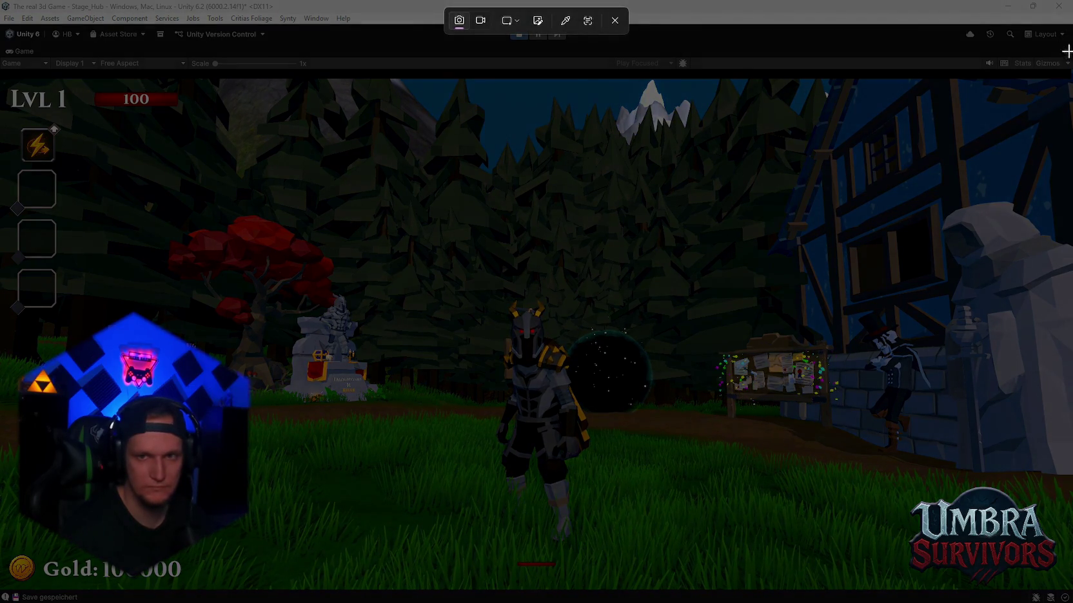
mouse_move(1065, 80)
left_mouse_down()
mouse_move(280, 488)
mouse_move(5, 598)
left_mouse_up()
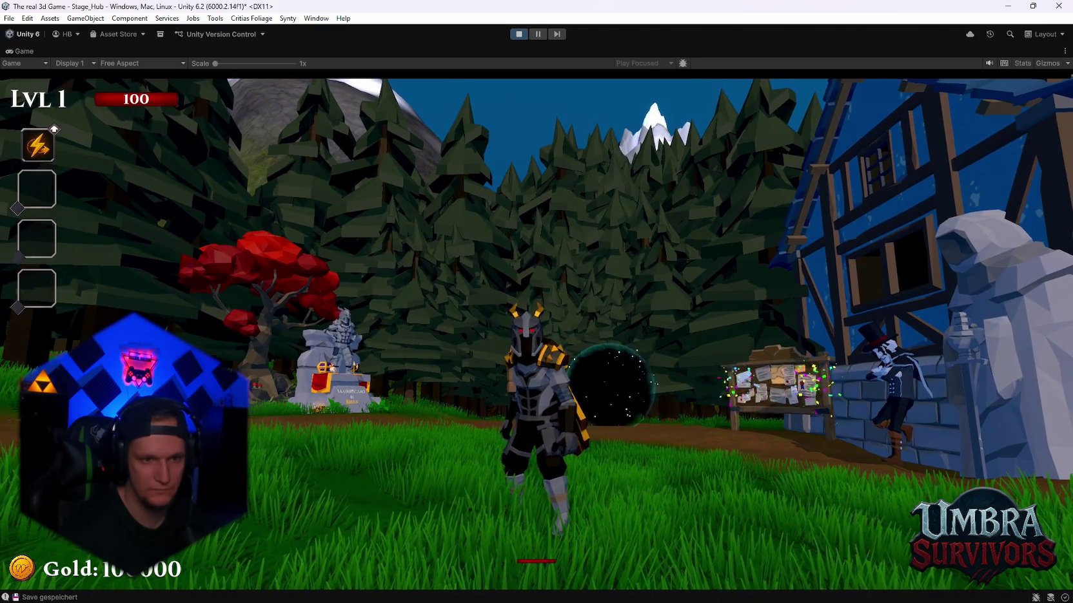
key("Escape")
key("Escape")
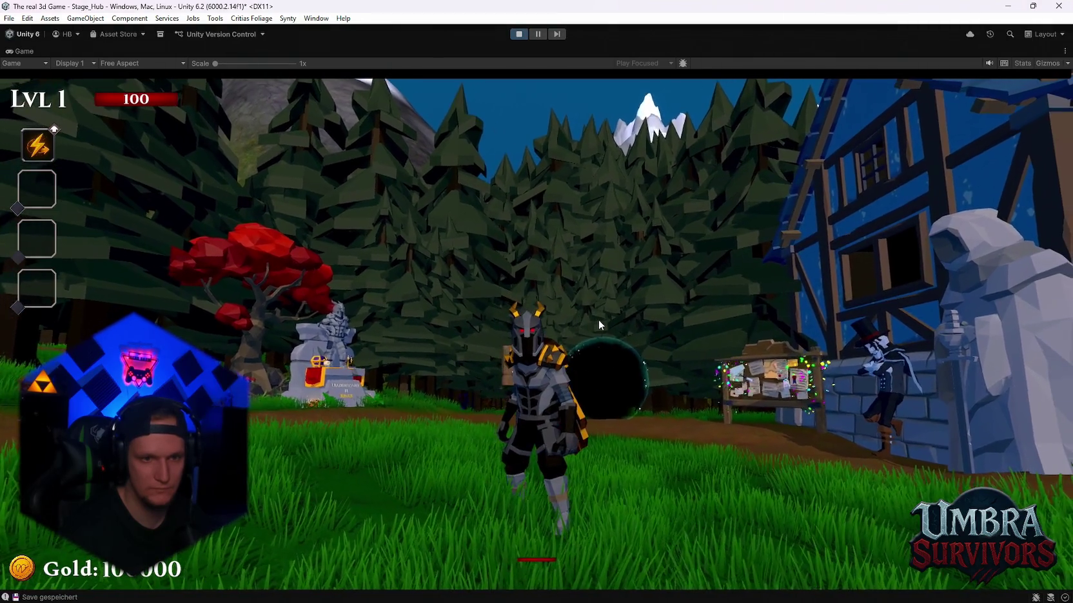
key("super+shift+s")
mouse_move(1062, 81)
left_mouse_down()
mouse_move(335, 479)
mouse_move(20, 537)
mouse_move(4, 589)
left_mouse_up()
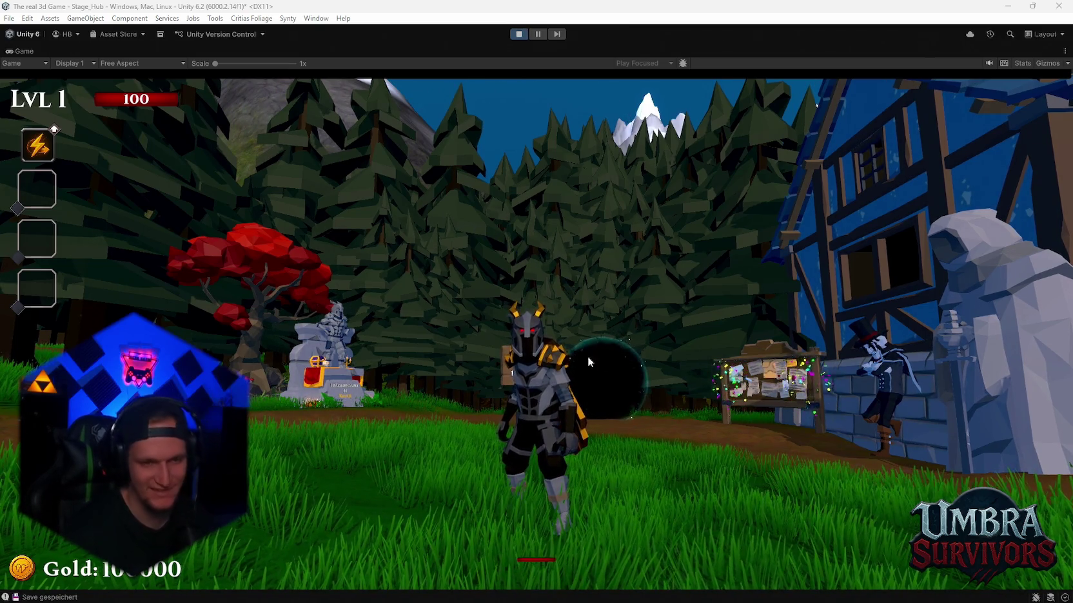
- Run up the path into the crypt and pick a skin from the altar upgrade book
key("a")
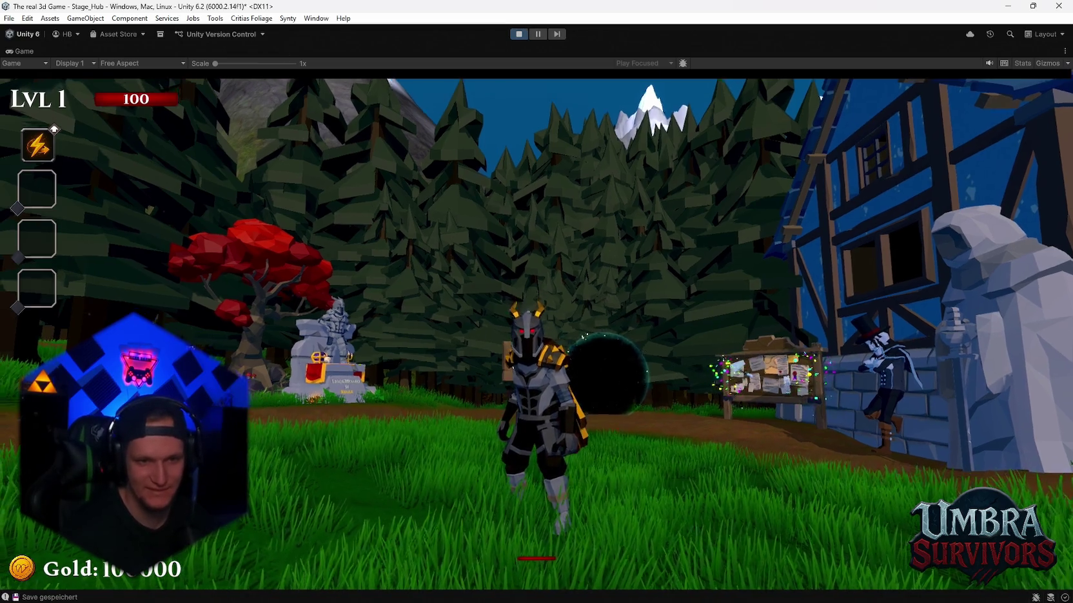
key("w")
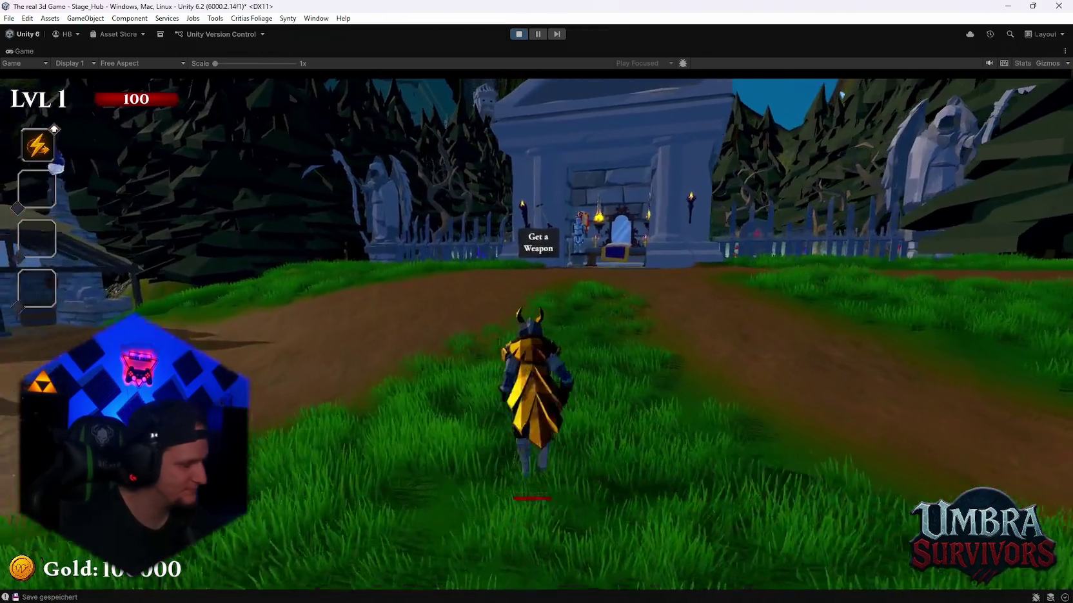
key("w")
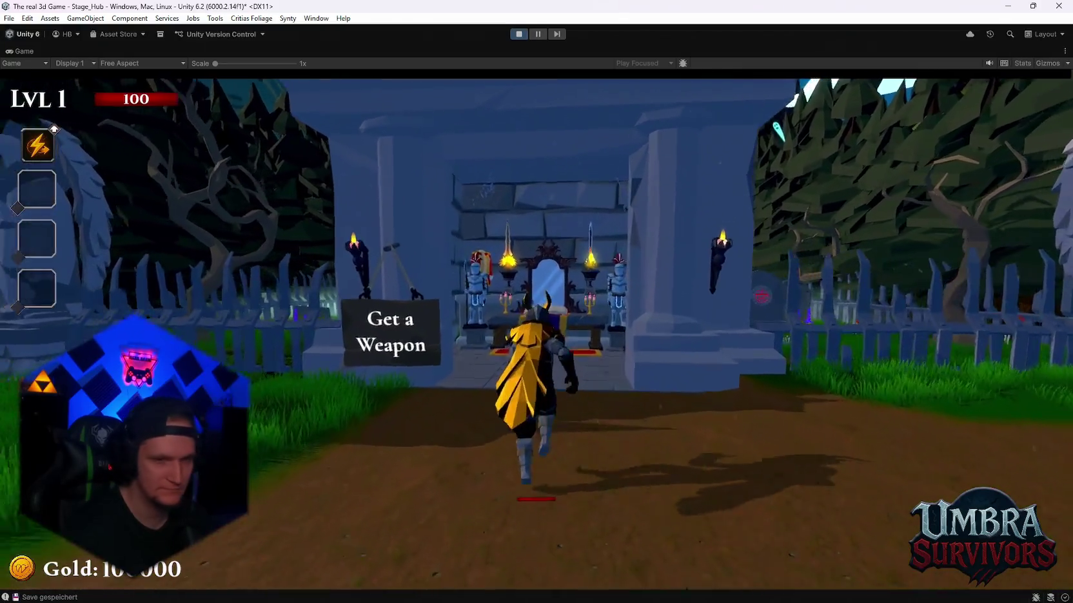
key("e")
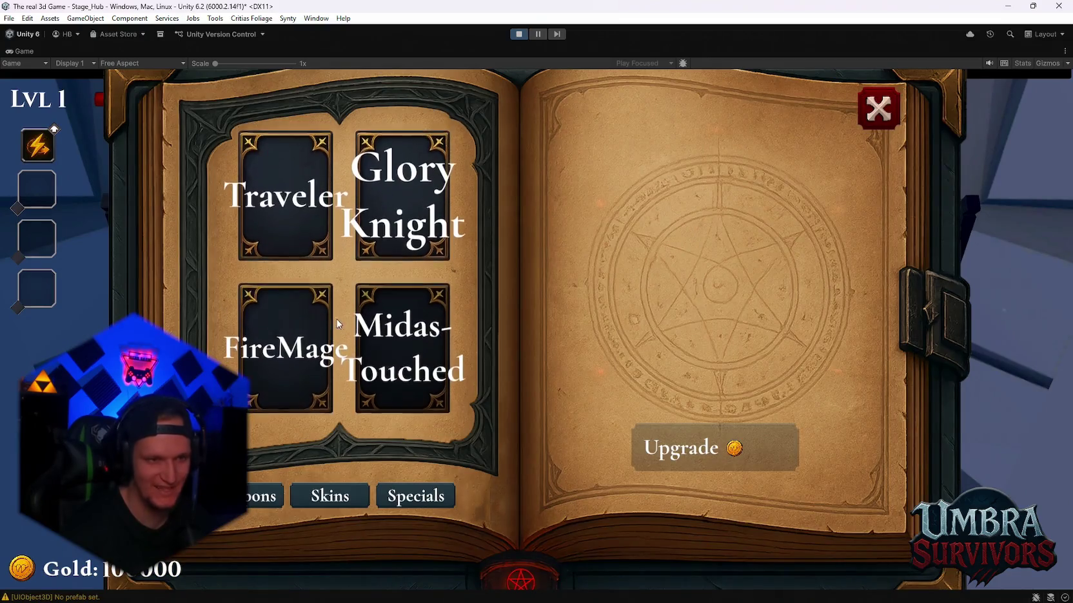
key("Escape")
- Run back down the forest path, snip the Game view, and pause to show the stats panel
key("w")
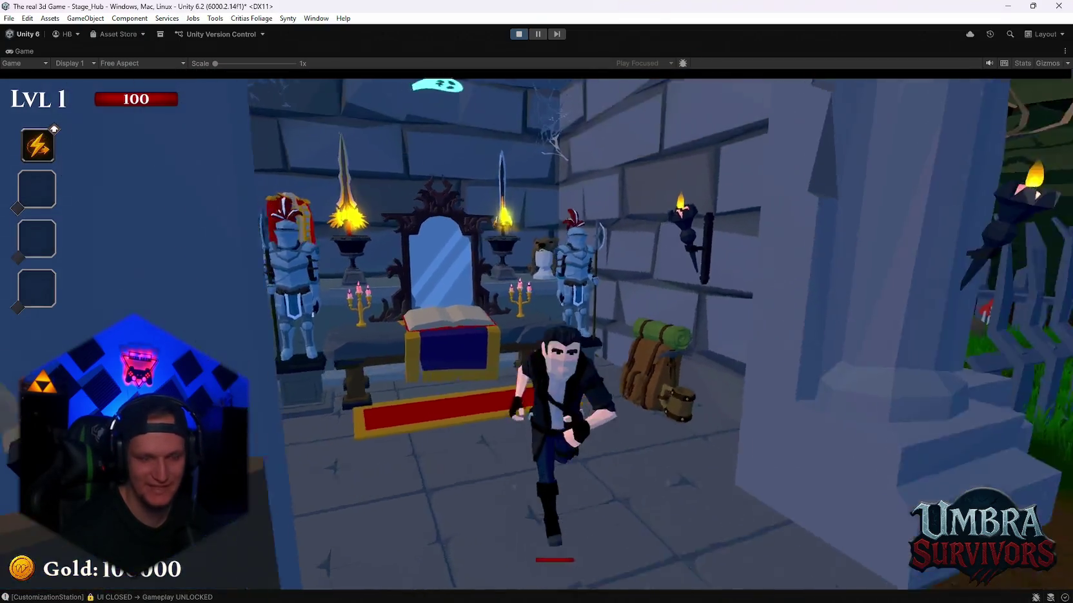
key("w")
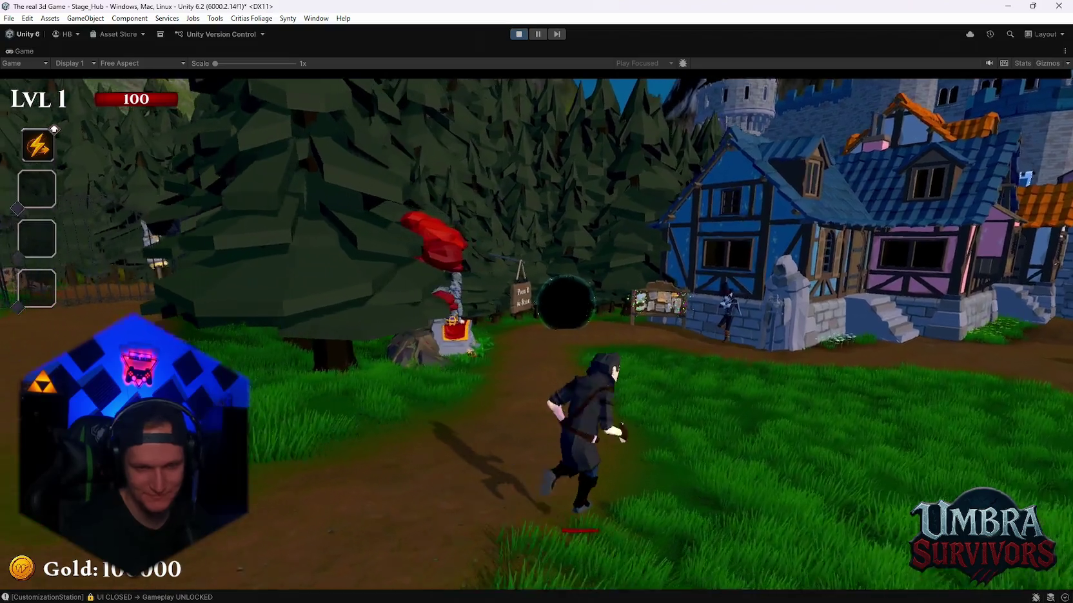
key("s")
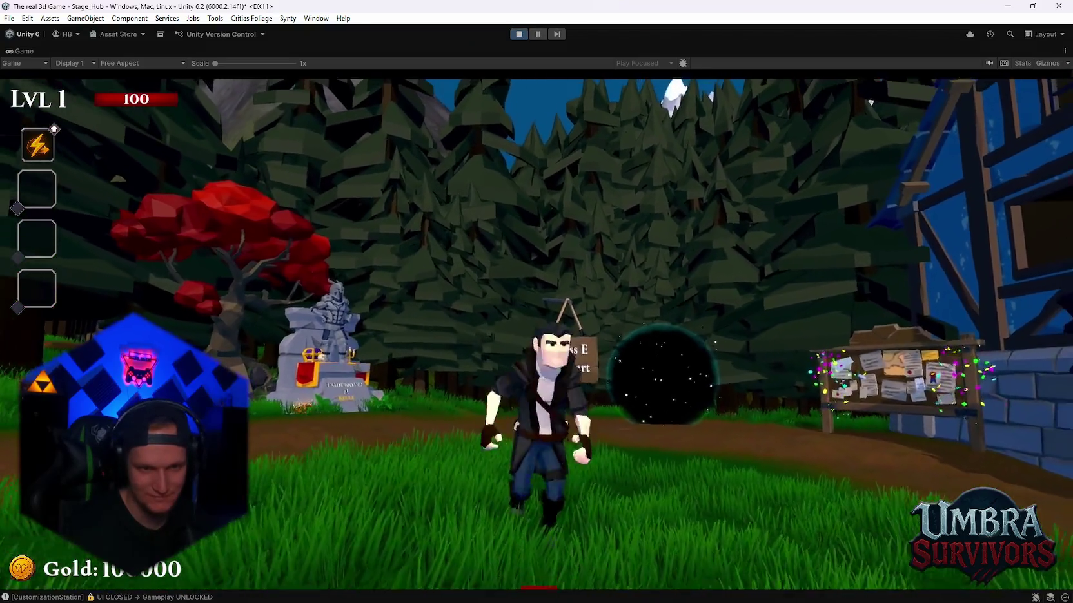
key("s")
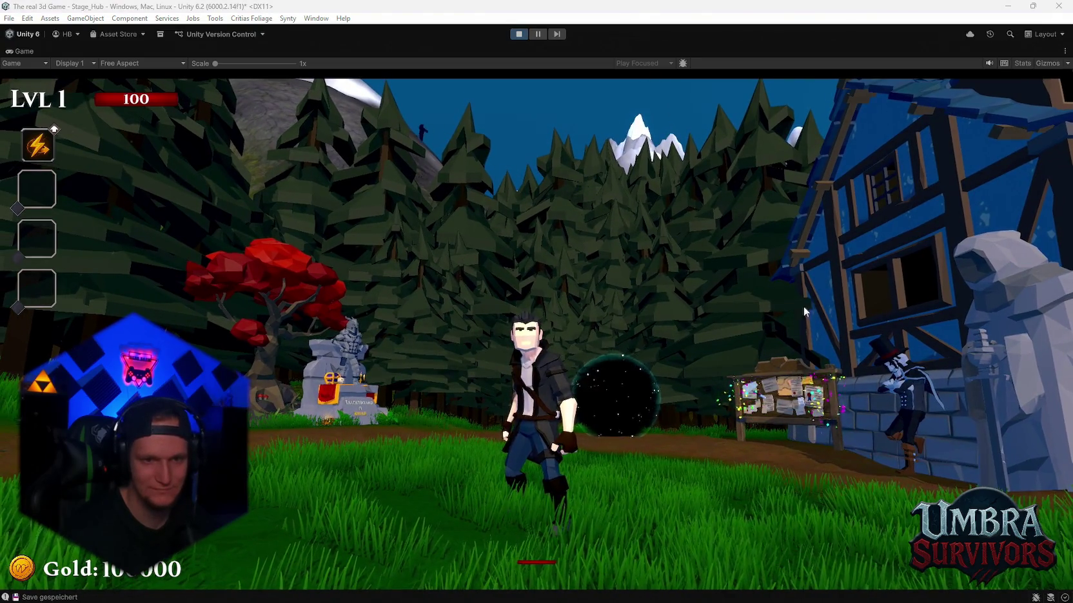
key("super+shift+s")
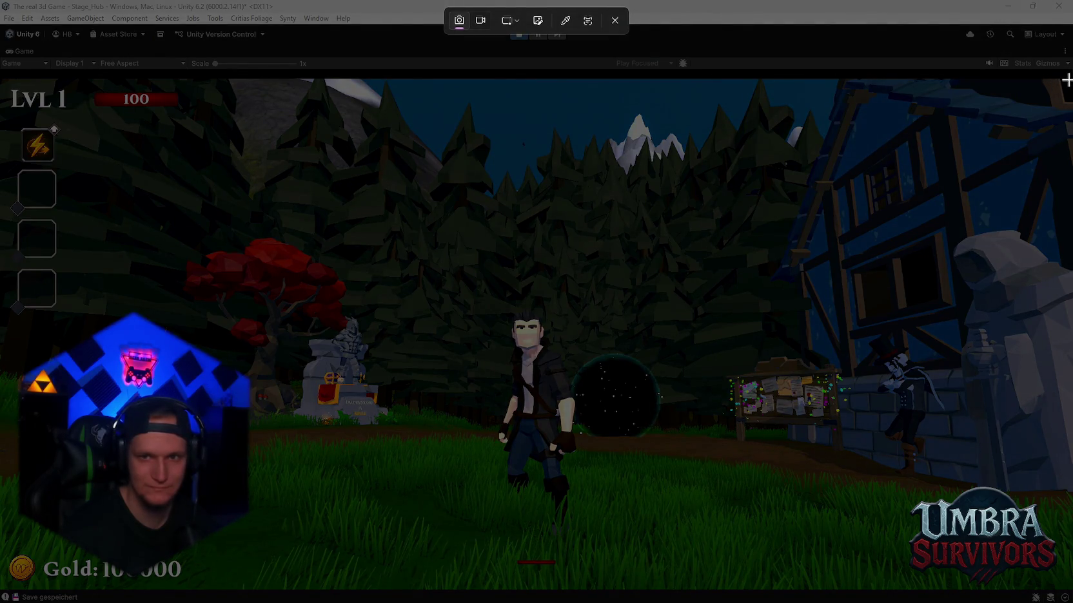
left_click_drag(1068, 84, 110, 557)
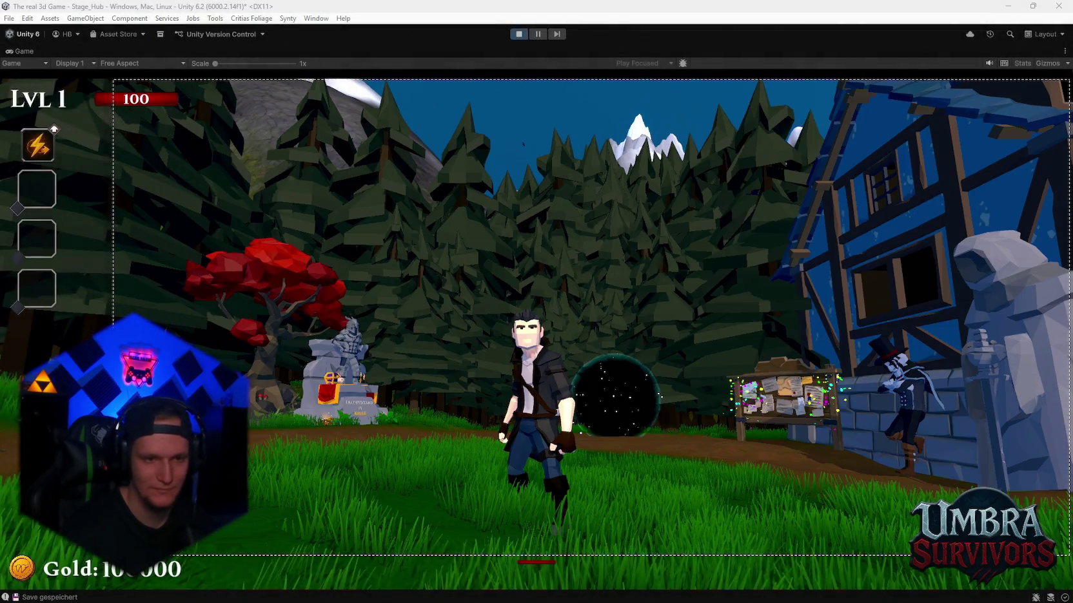
key("Escape")
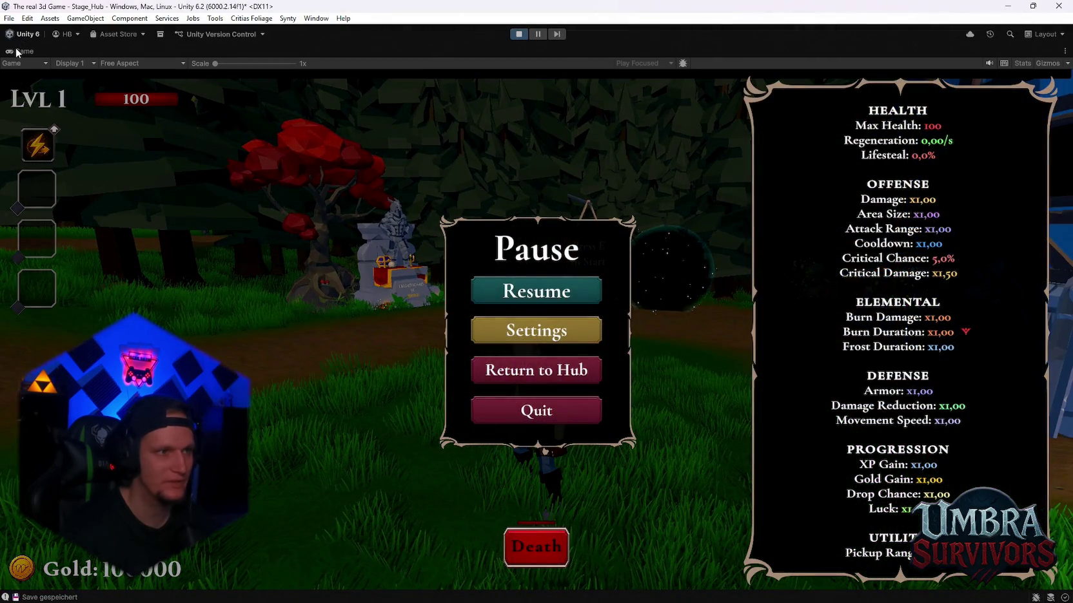
- Restore the editor layout and frame the player character in the Scene view
double_click(19, 50)
scroll(899, 232, "up", 8)
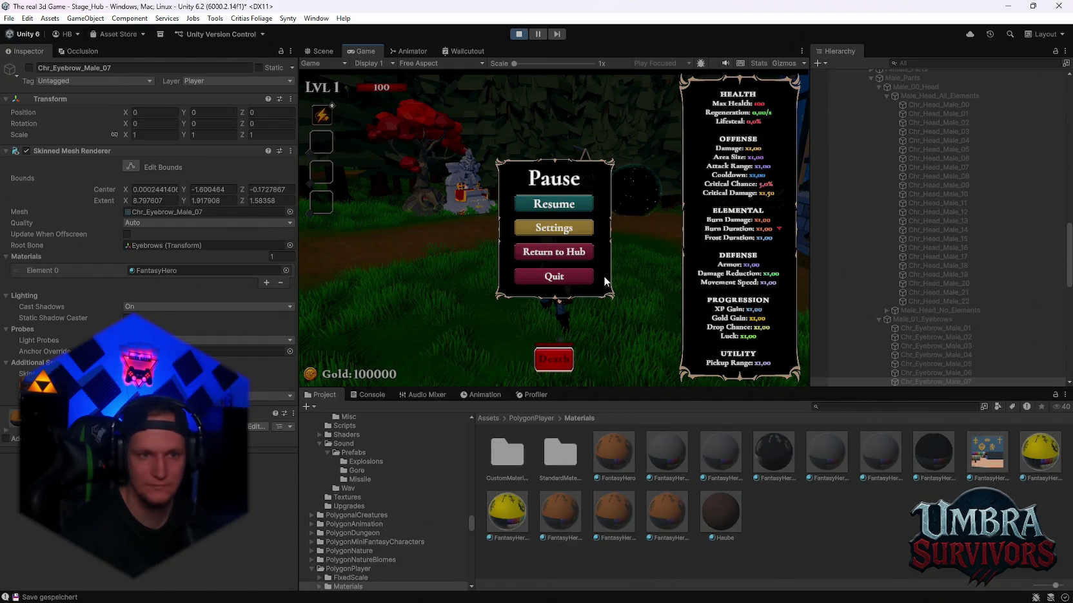
double_click(325, 51)
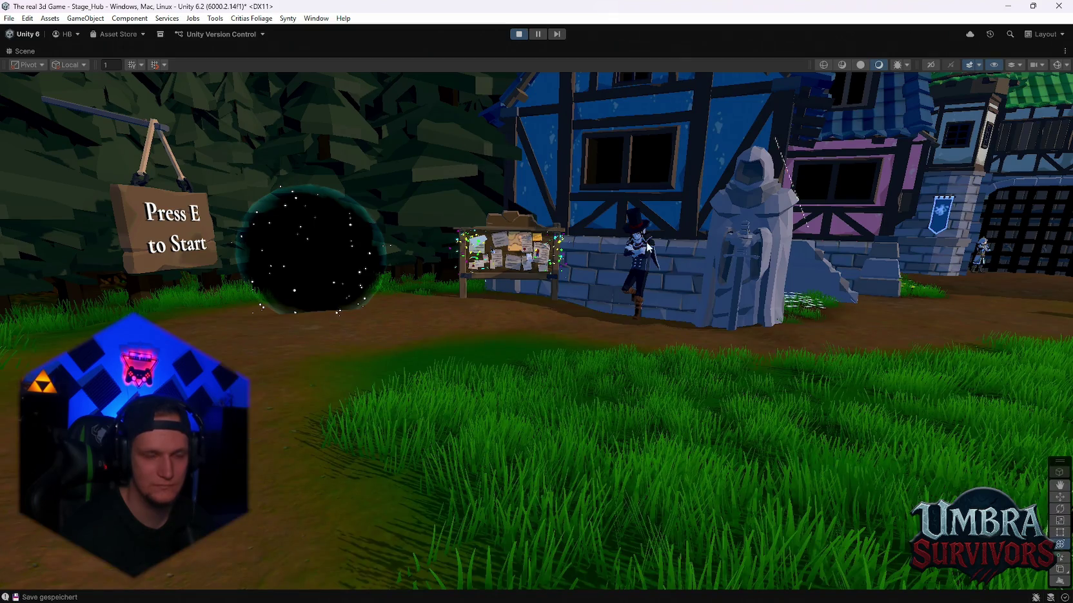
key("f")
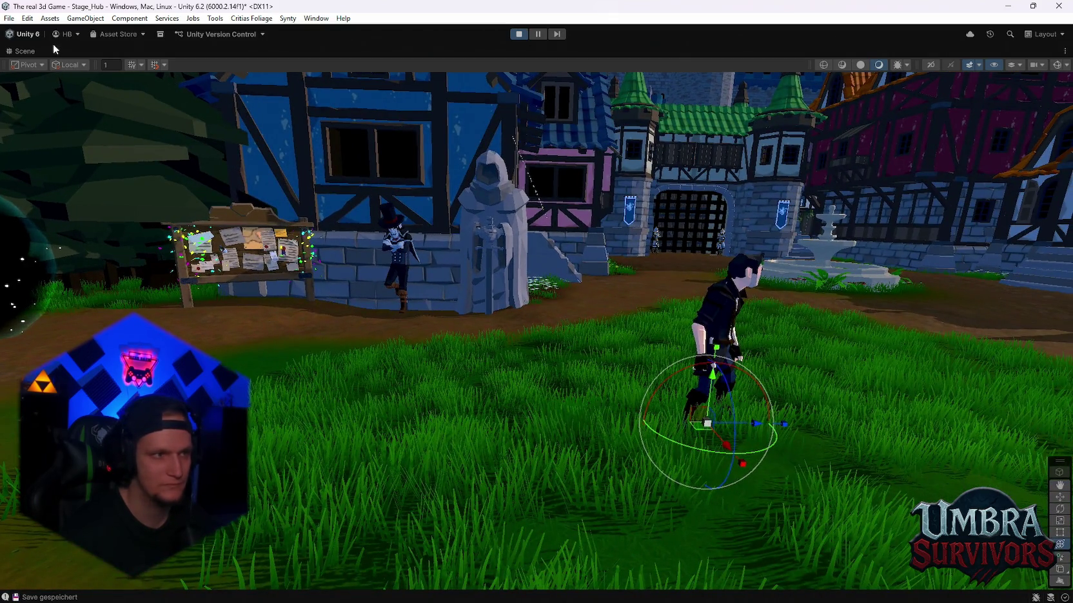
double_click(32, 51)
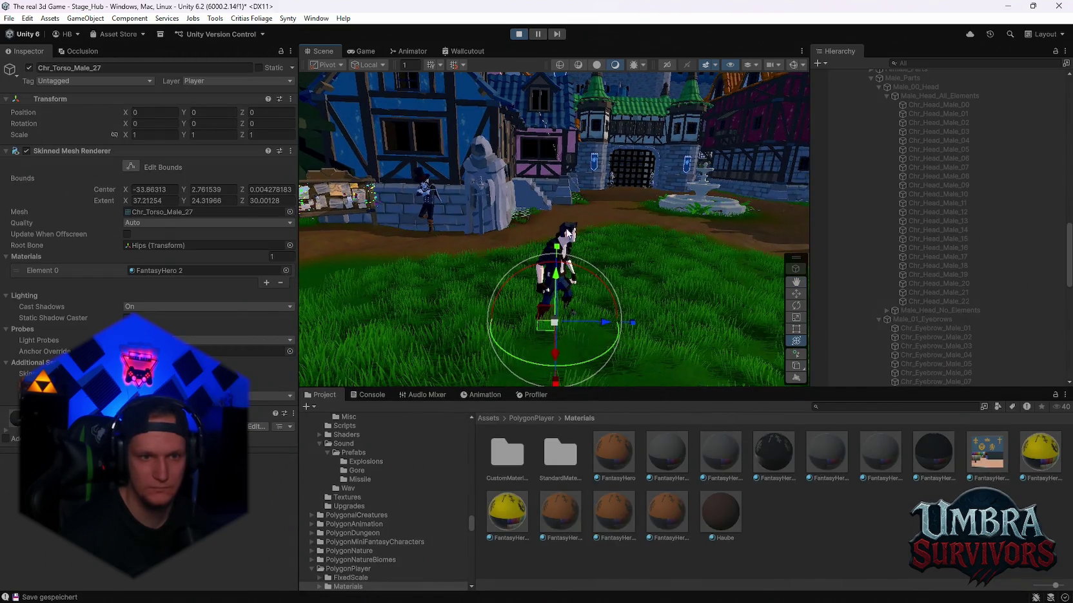
- Select the head Chr_Head_Male_00 and ping its FantasyHero material in the Project window
left_click(566, 231)
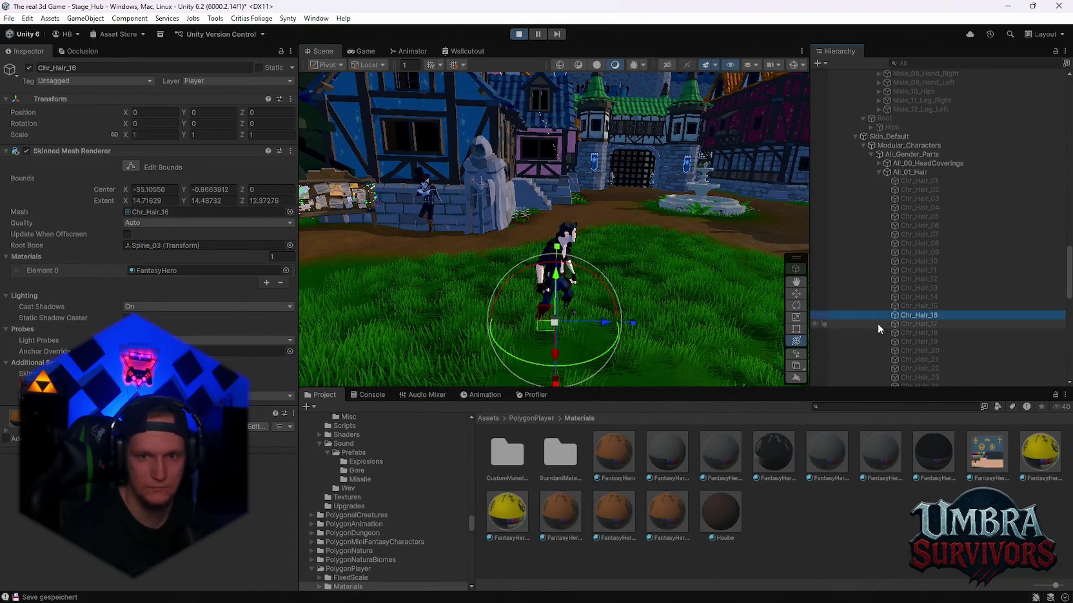
key("f")
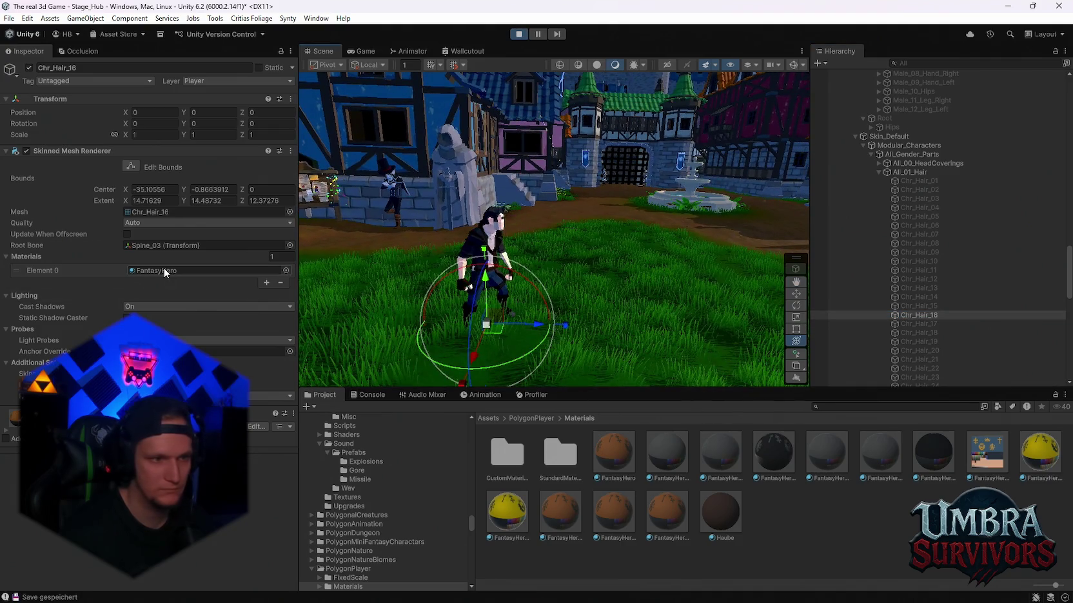
left_click(614, 445)
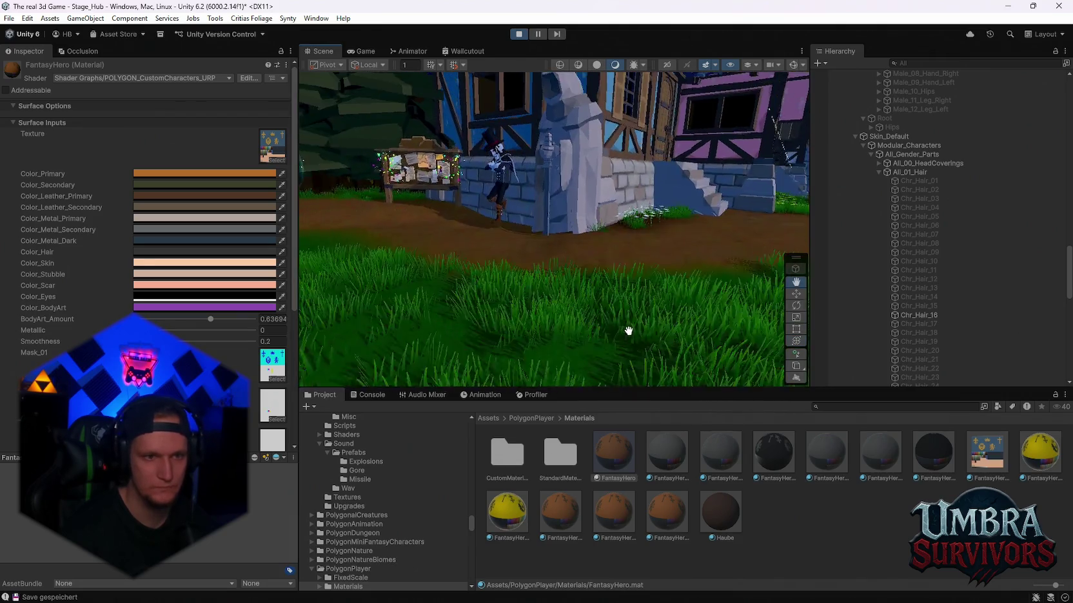
left_click(546, 235)
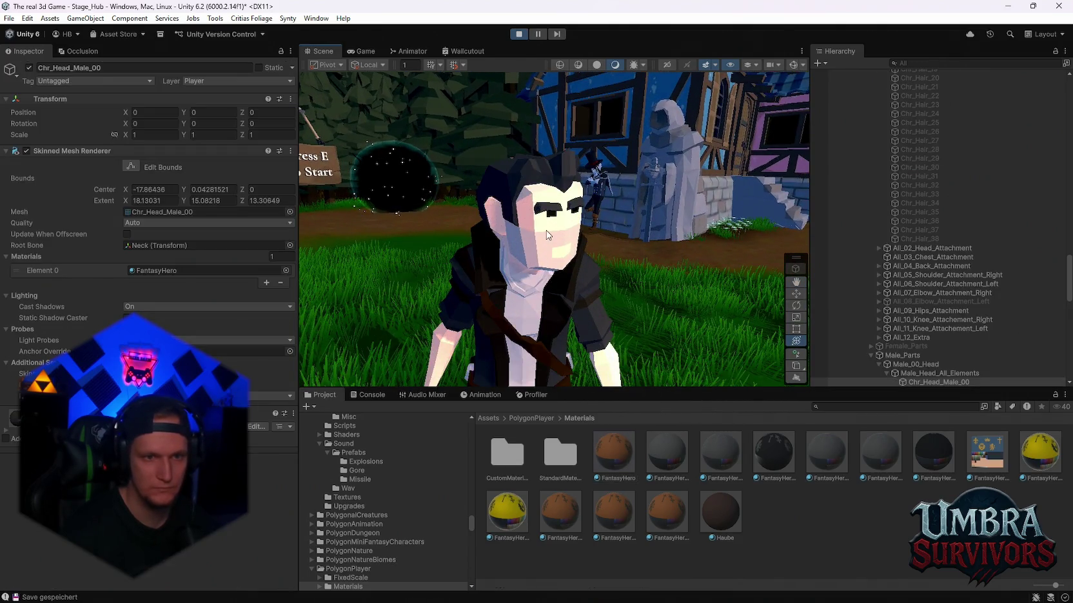
left_click(158, 270)
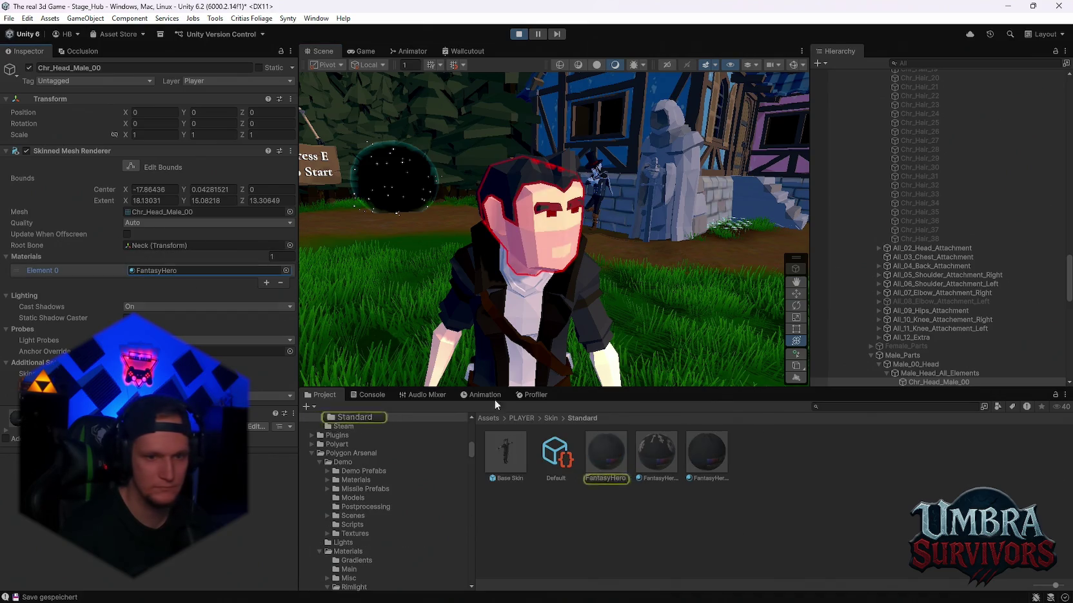
- Darken the FantasyHero material's Color_Skin tone over two colour-picker edits
left_click(600, 452)
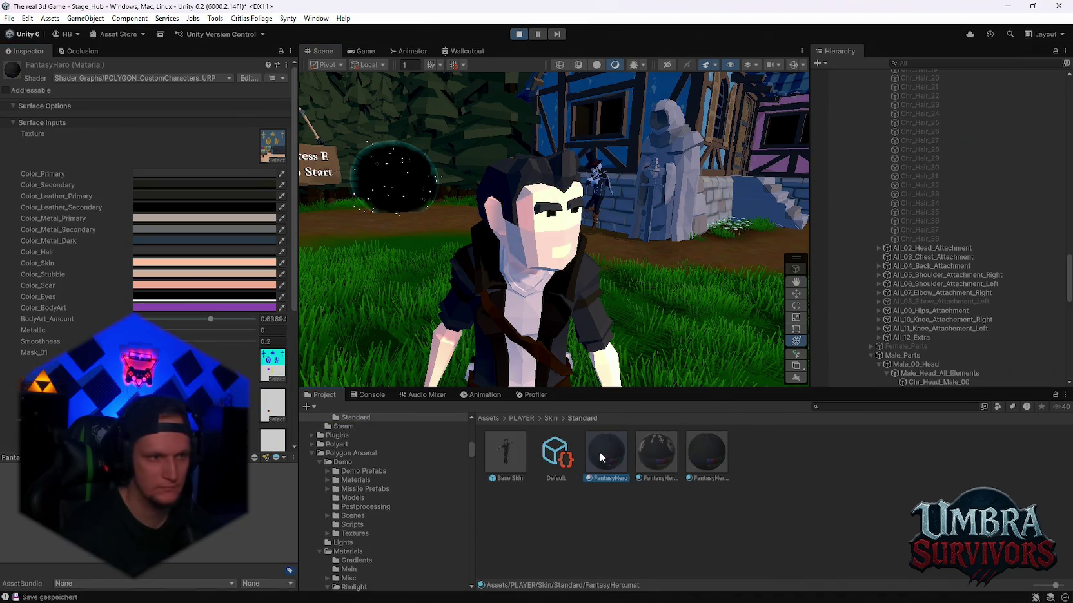
left_click(148, 263)
left_click_drag(205, 312, 204, 321)
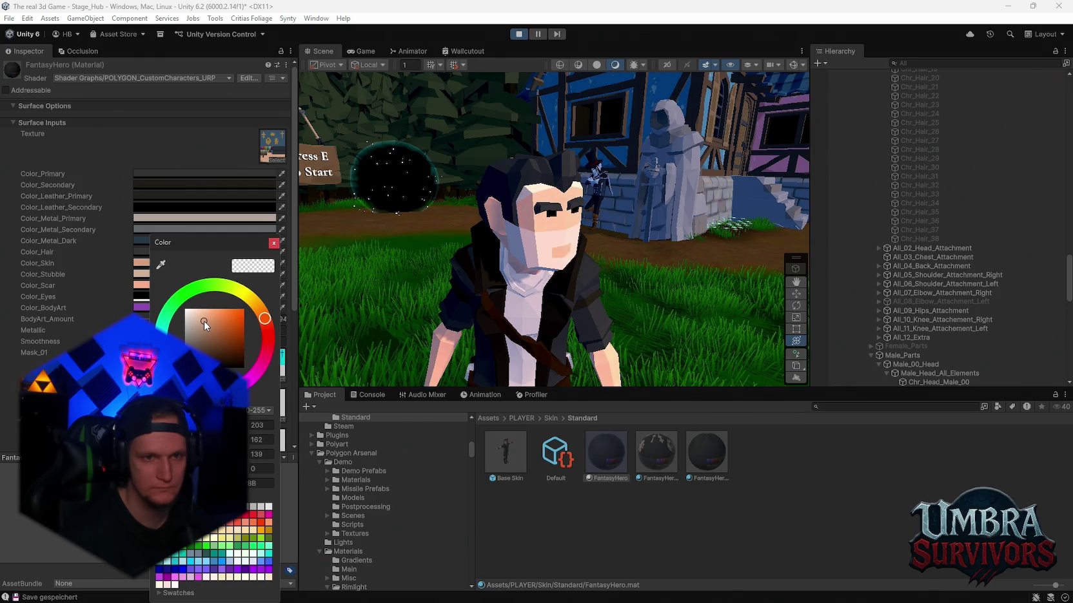
left_click(369, 293)
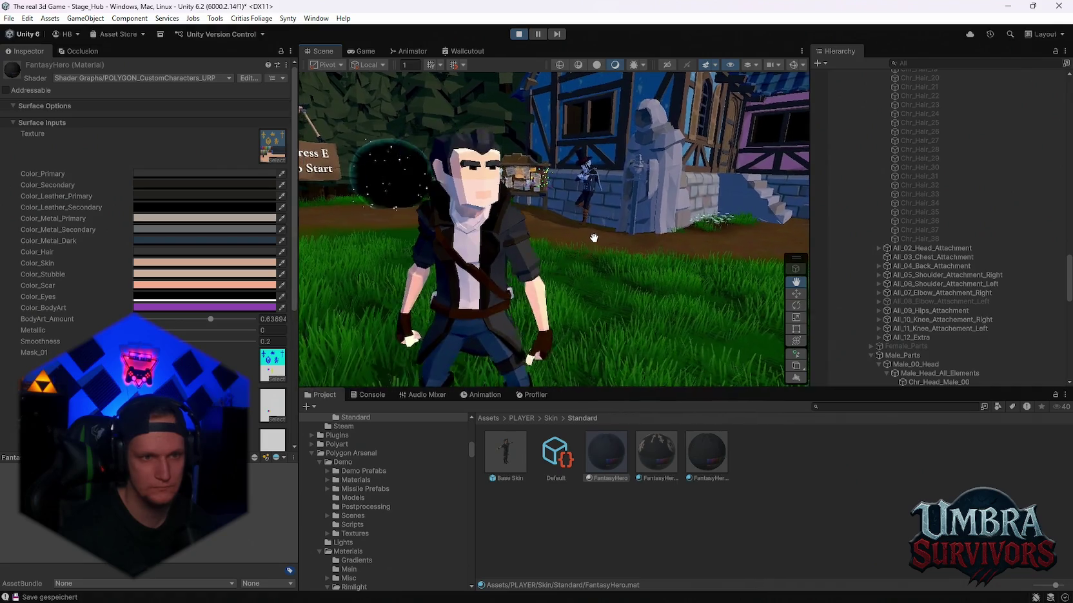
left_click(156, 286)
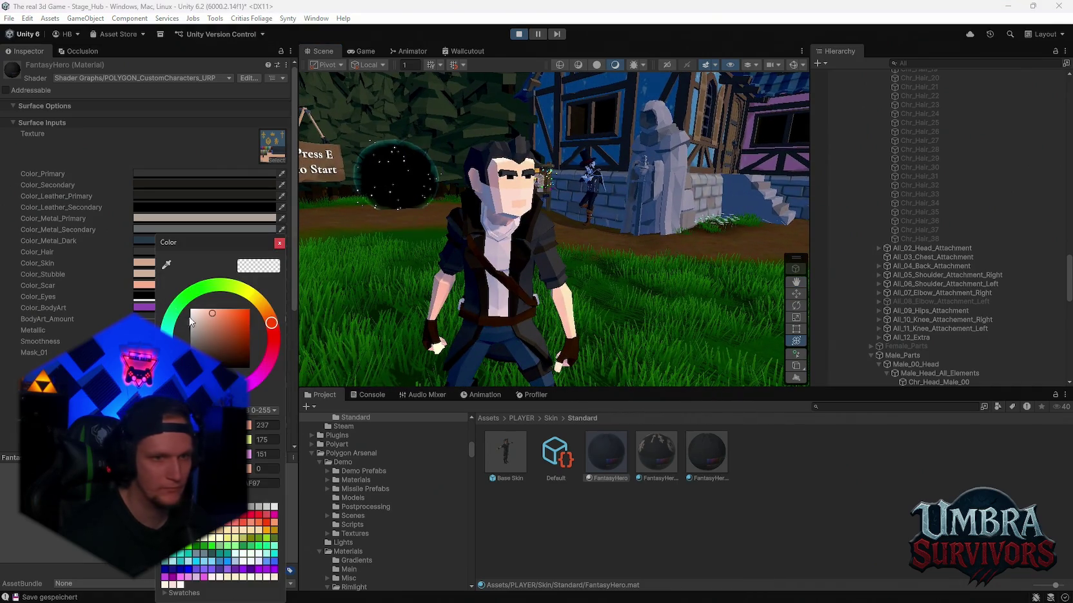
left_click(279, 244)
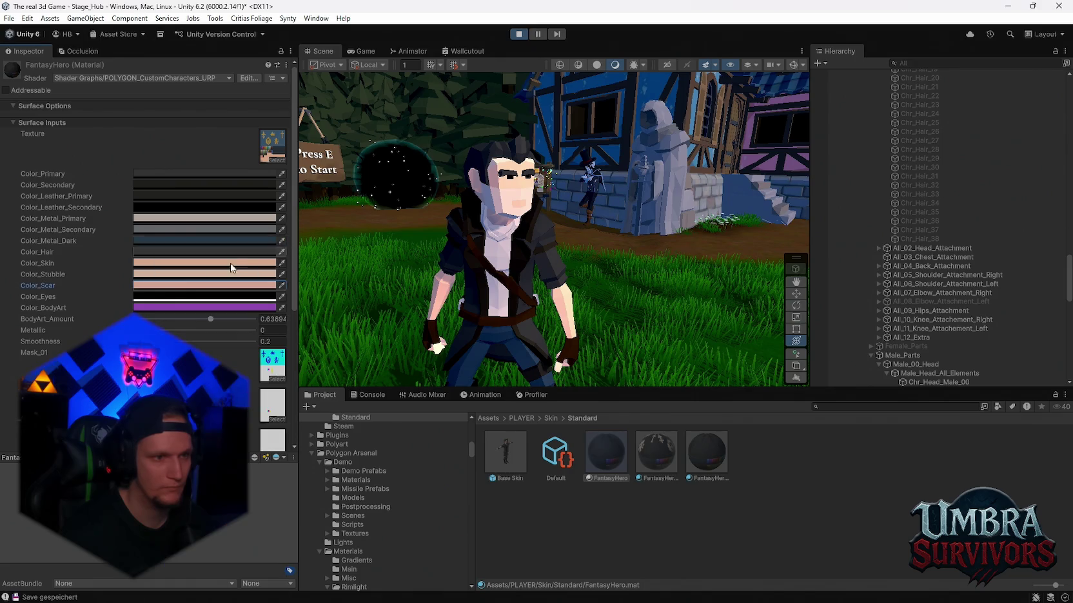
left_click(147, 282)
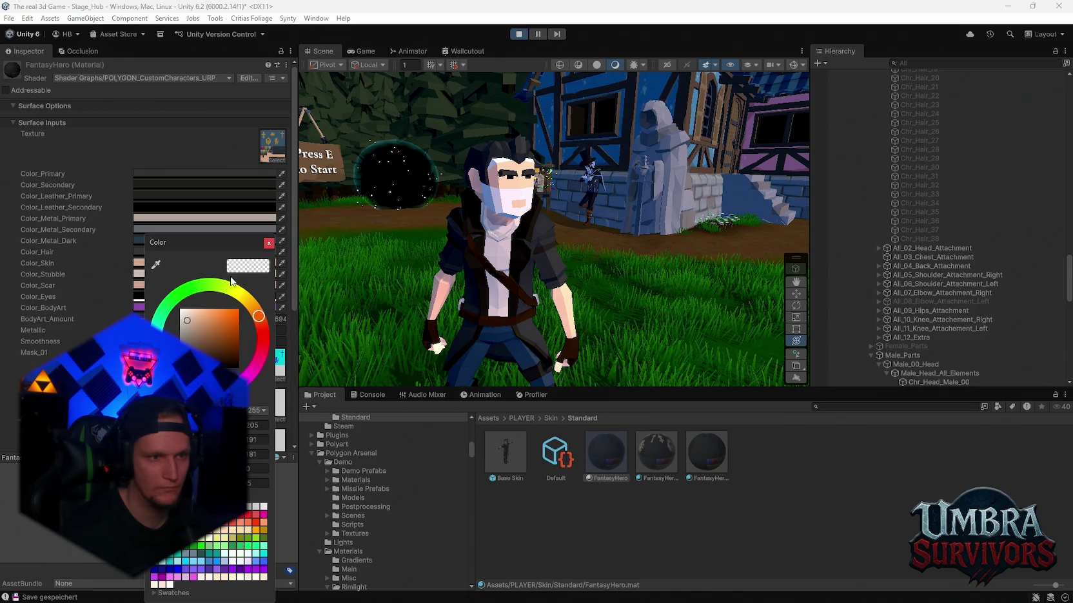
left_click(268, 243)
left_click(162, 264)
left_click_drag(210, 318, 209, 326)
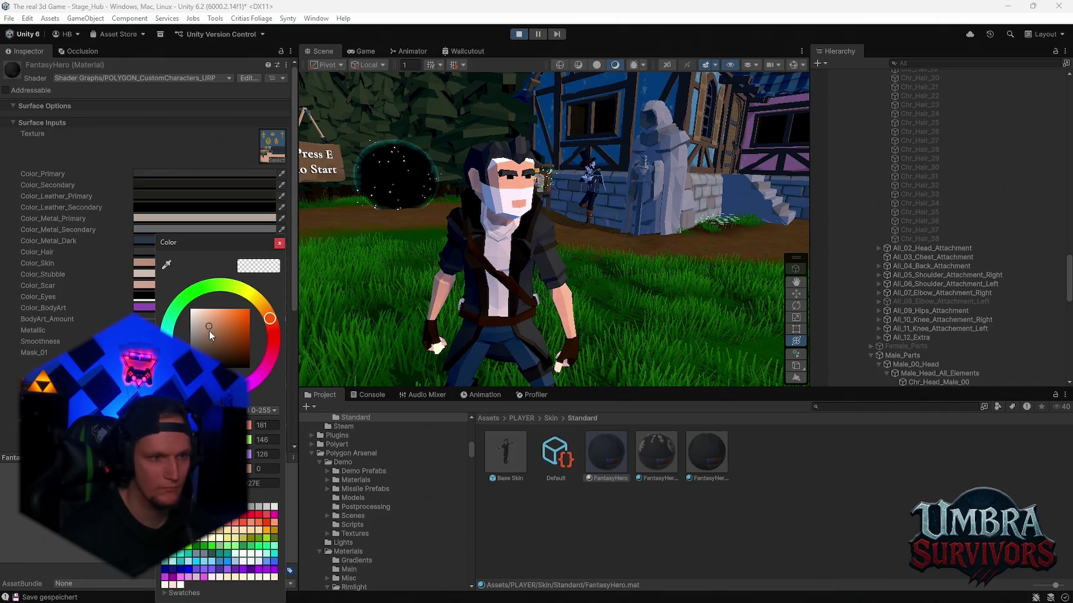
left_click(207, 324)
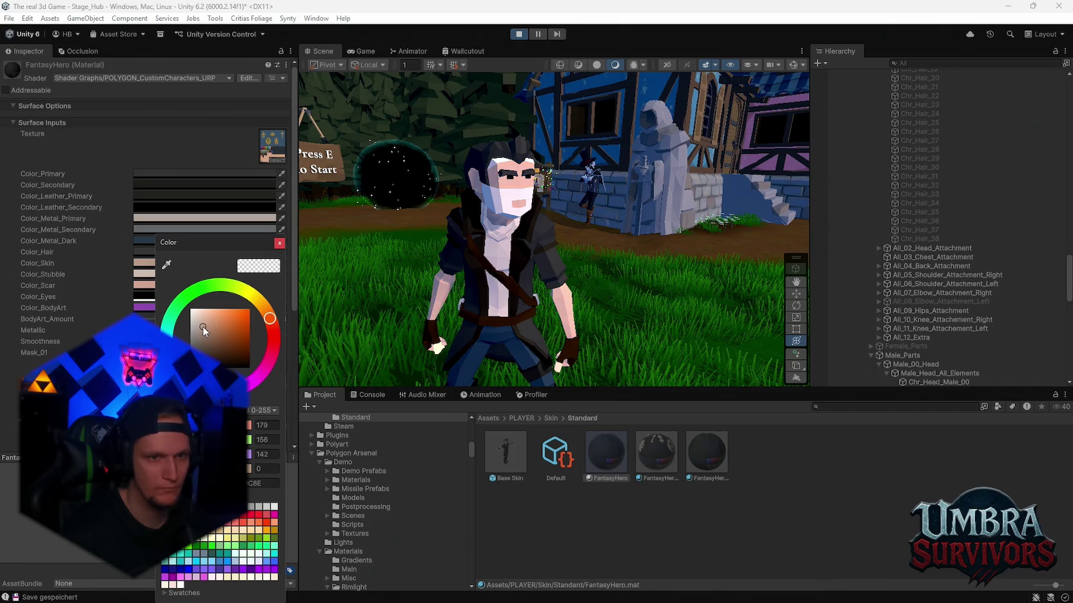
left_click(279, 243)
- Darken Color_Scar and set Color_Stubble to a pinkish tone with alpha 87
left_click(169, 287)
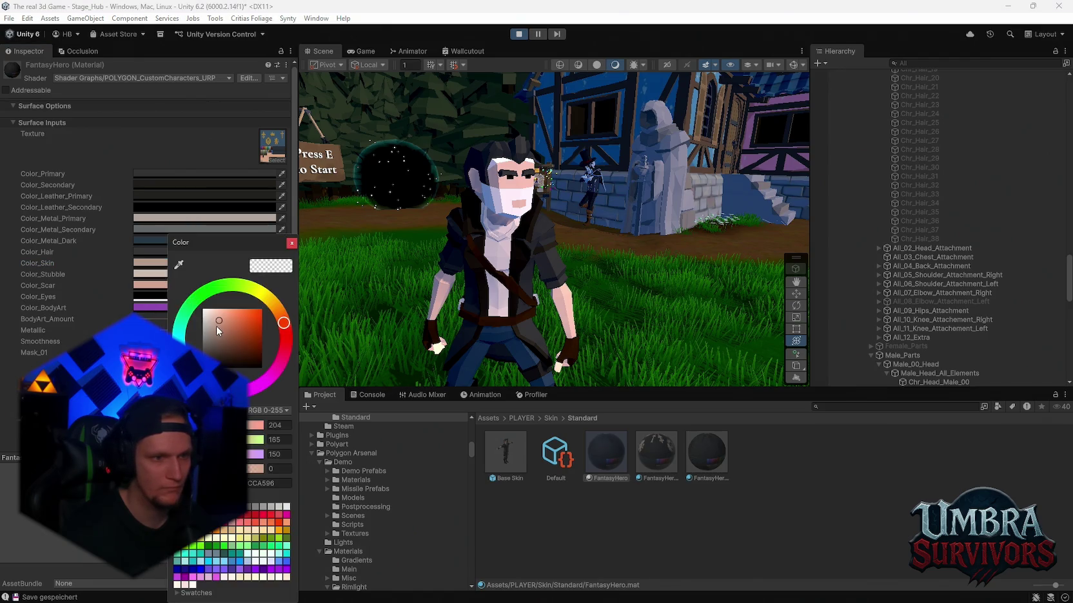
left_click_drag(198, 333, 208, 339)
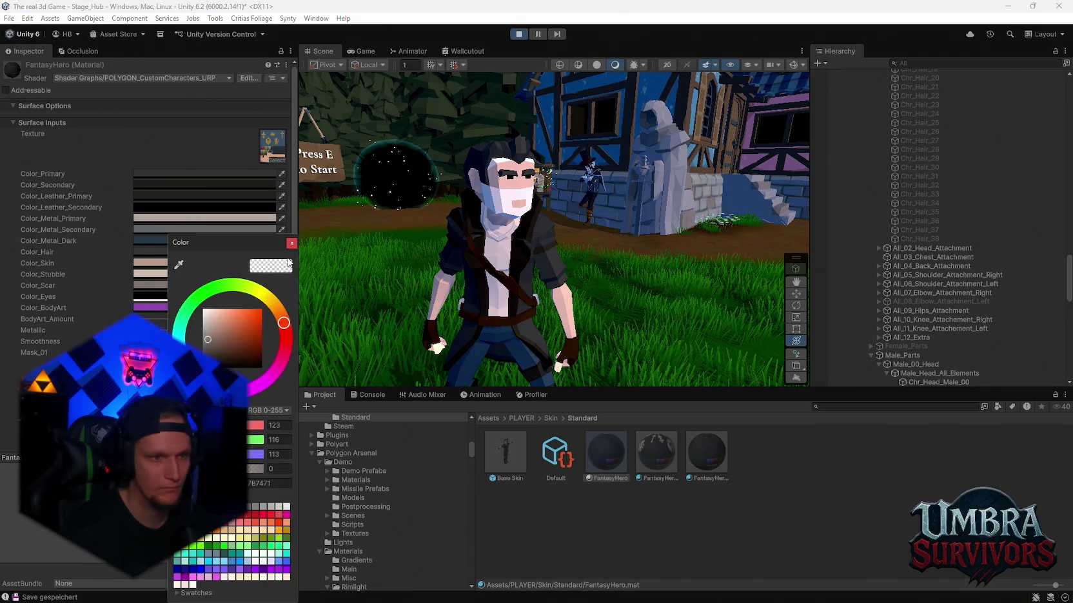
left_click(155, 275)
left_click(195, 339)
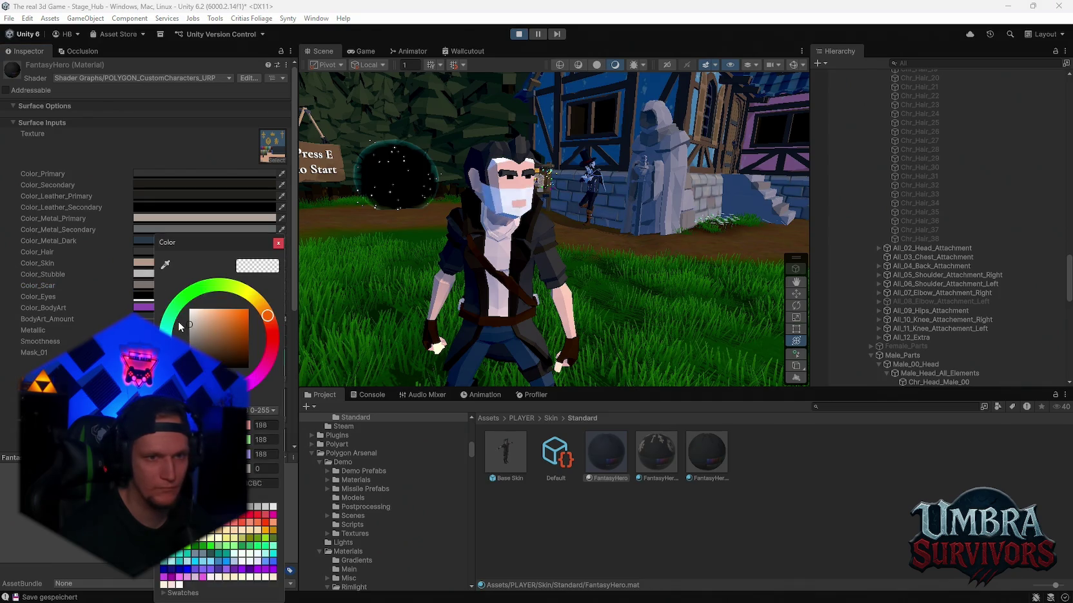
left_click(266, 469)
type("87")
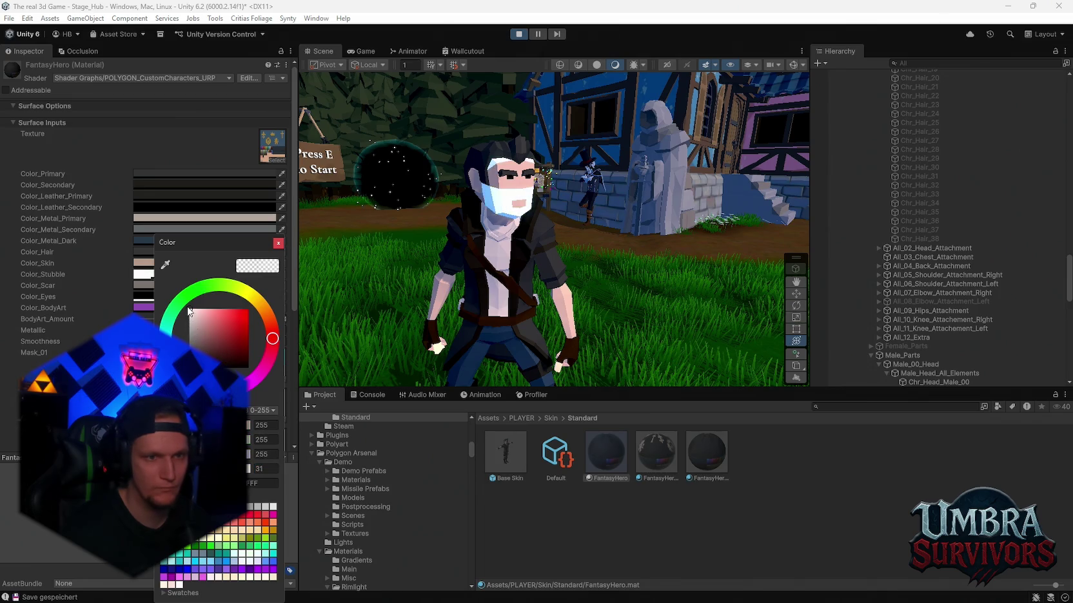
left_click_drag(198, 338, 188, 340)
left_click_drag(188, 337, 200, 333)
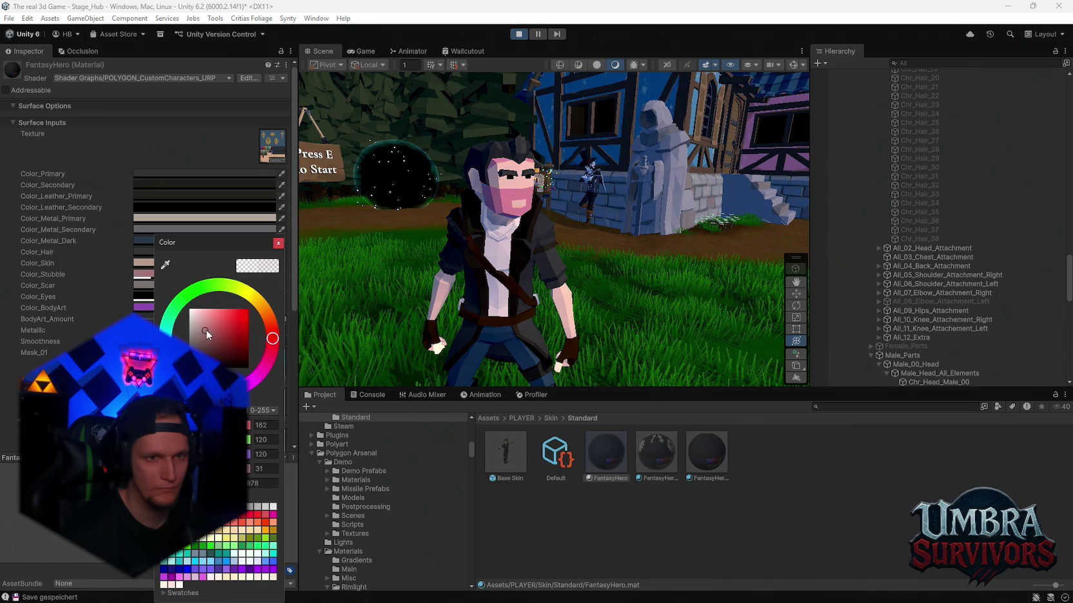
left_click(277, 243)
left_click(656, 455)
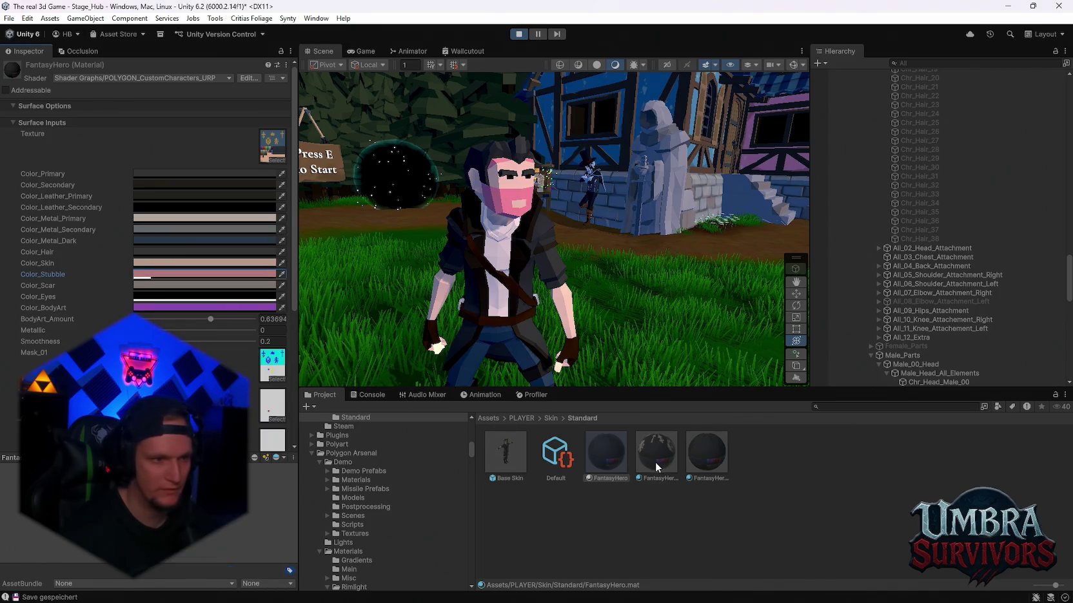
- On FantasyHero, set Color_Stubble to hex EDAF97 with alpha 0
left_click(203, 263)
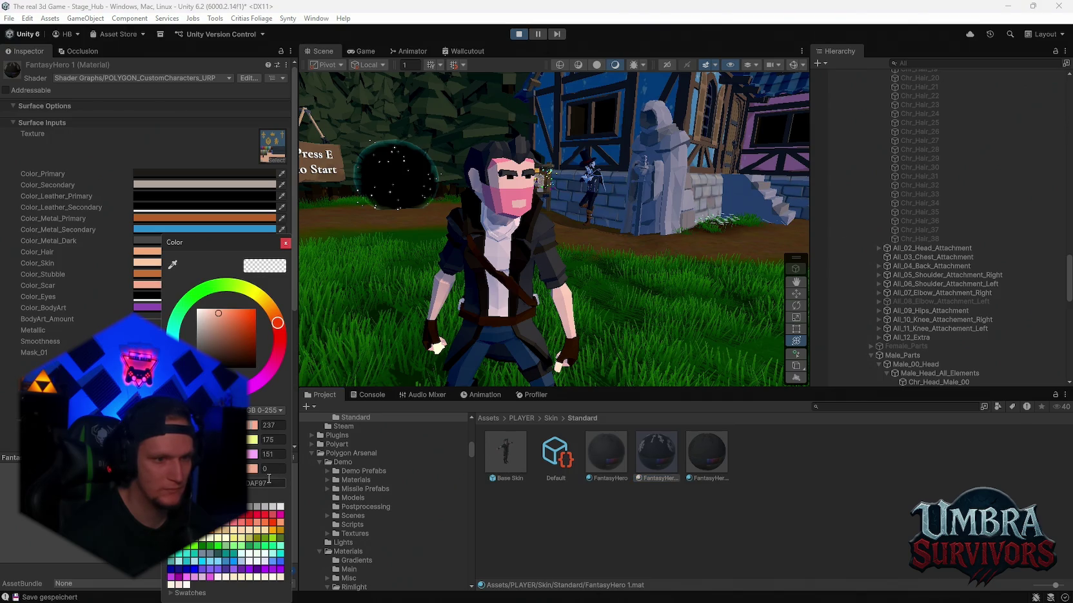
left_click(285, 243)
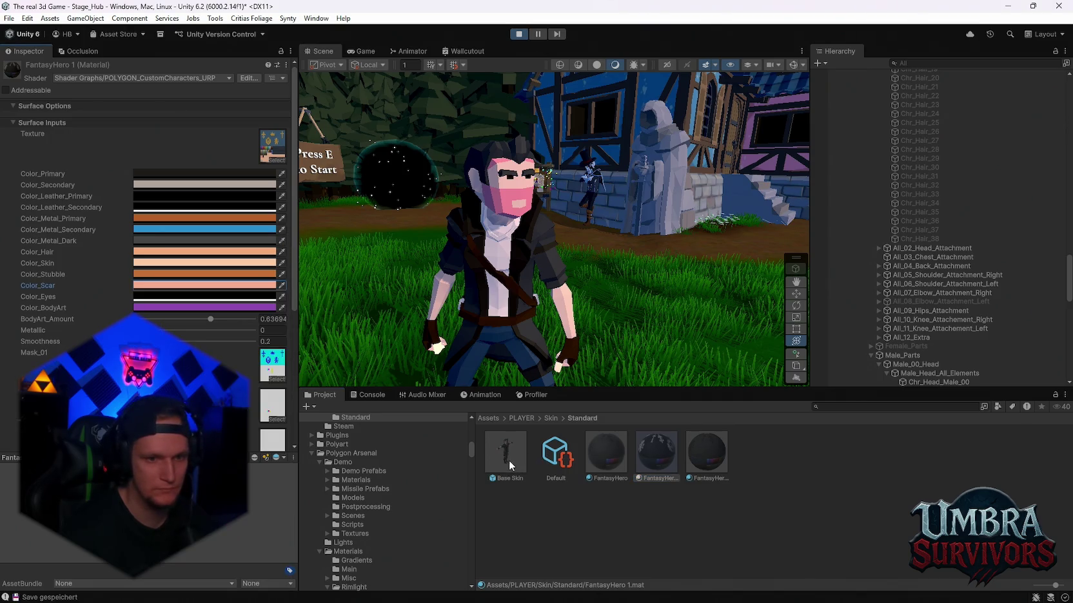
left_click(606, 454)
left_click(162, 274)
left_click(279, 482)
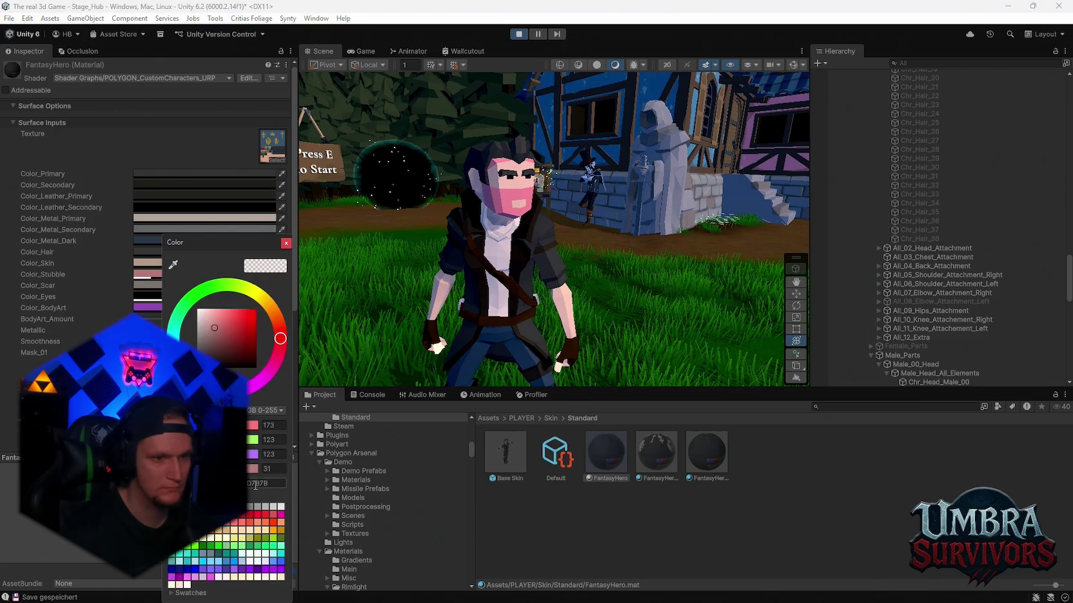
type("EDAF97")
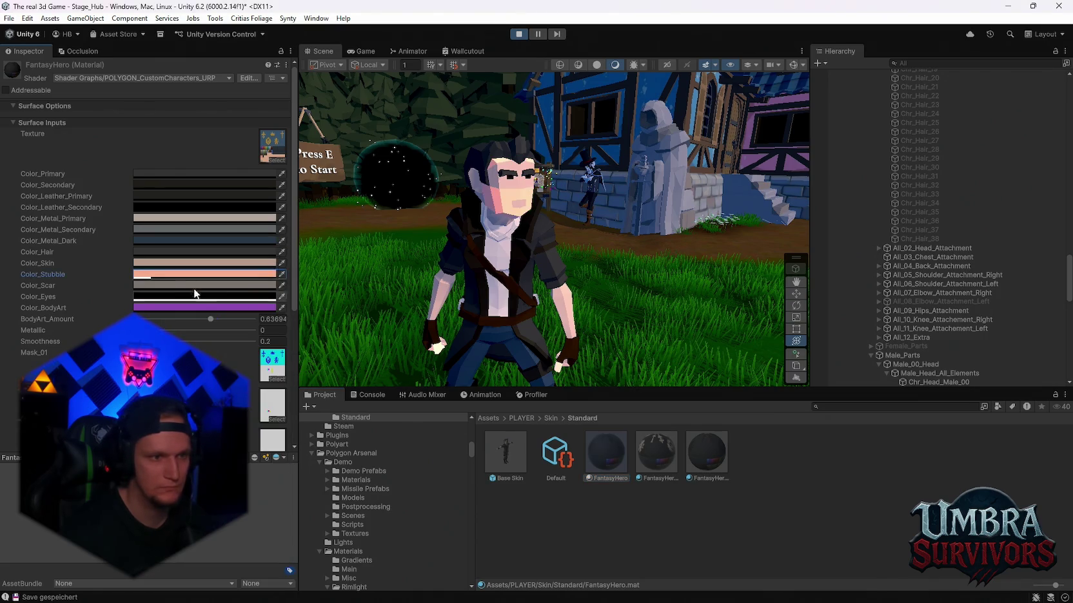
left_click(191, 275)
left_click(282, 468)
type("0")
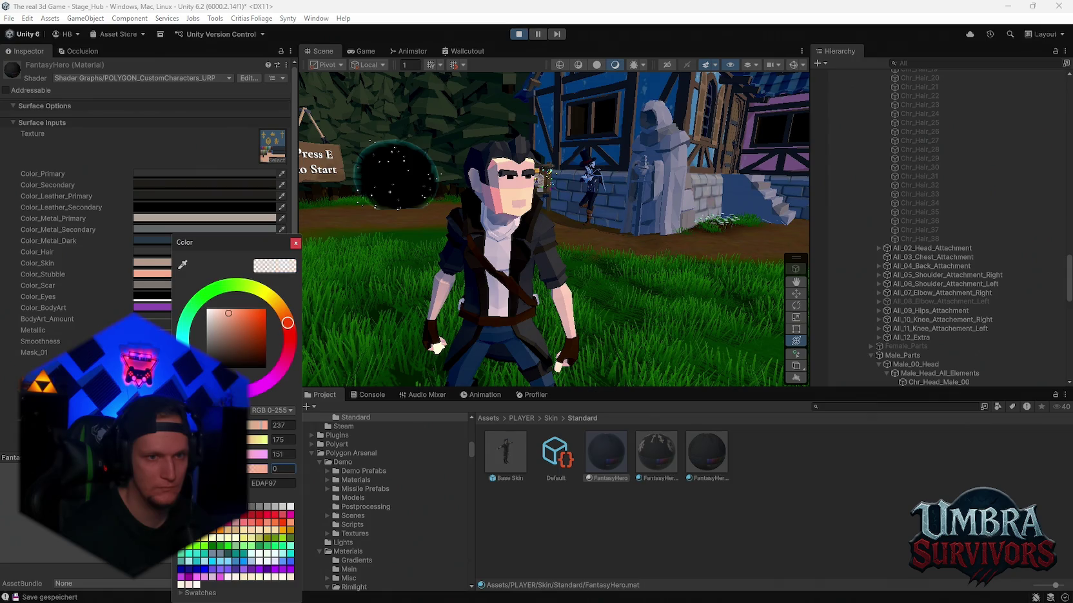
type("255")
left_click(295, 244)
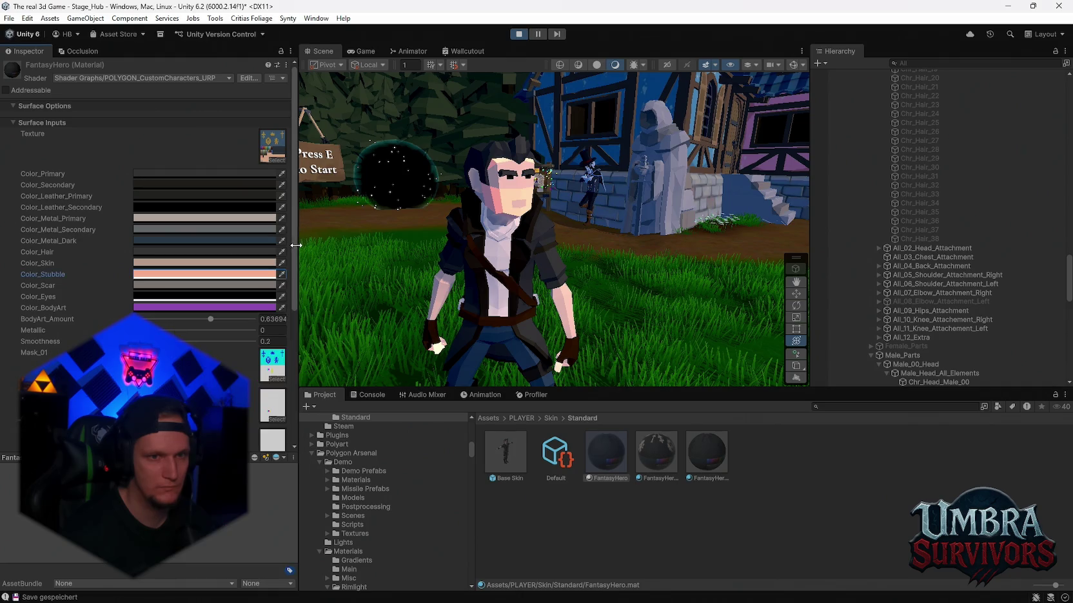
- Set FantasyHero's Color_Skin to hex FFCCAE
left_click(652, 454)
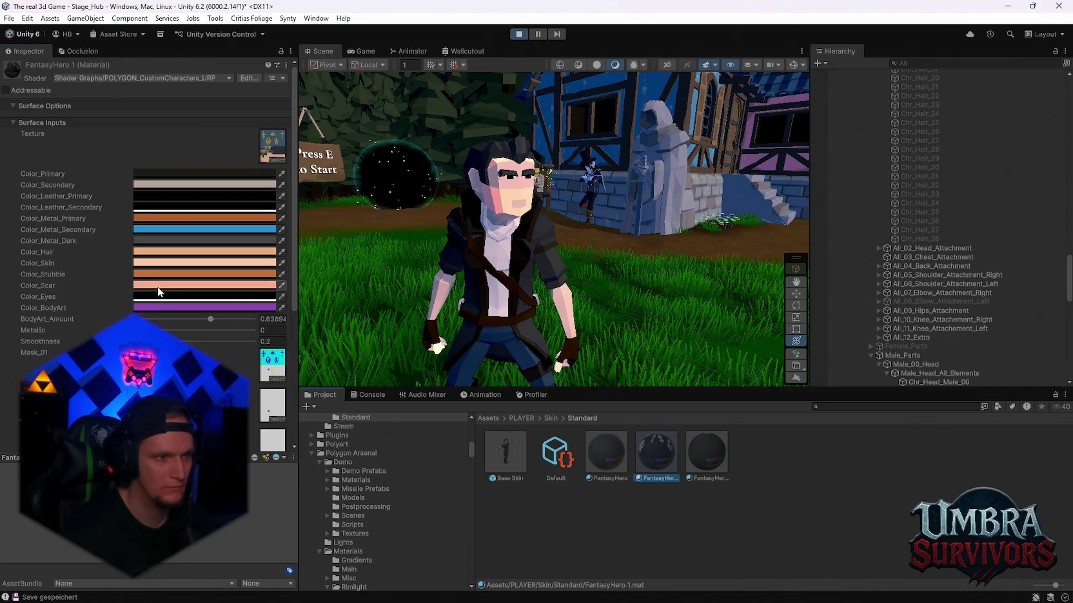
left_click(149, 264)
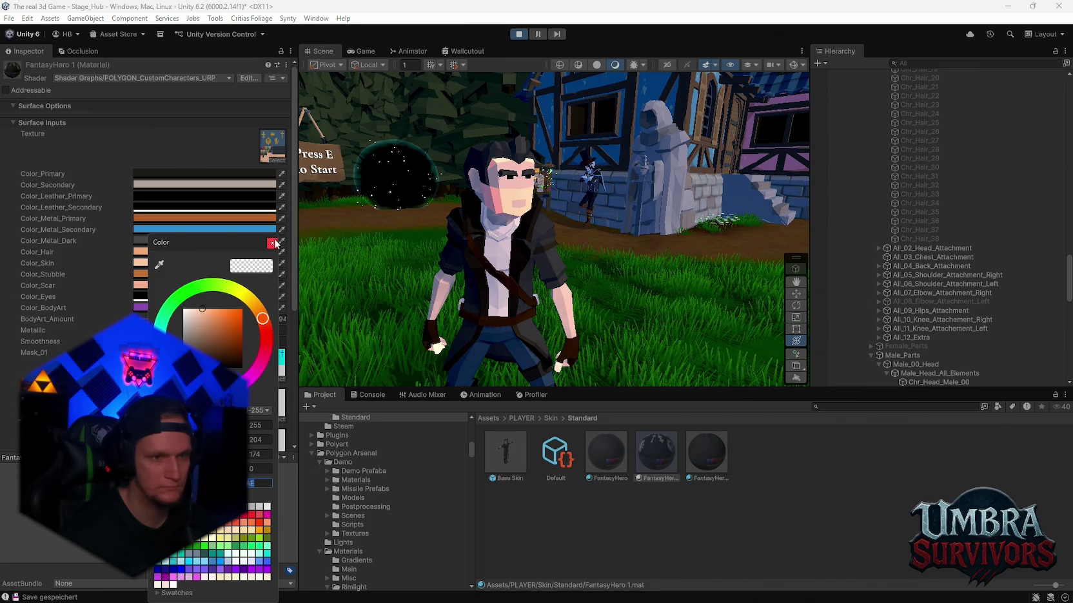
key("Escape")
left_click(606, 454)
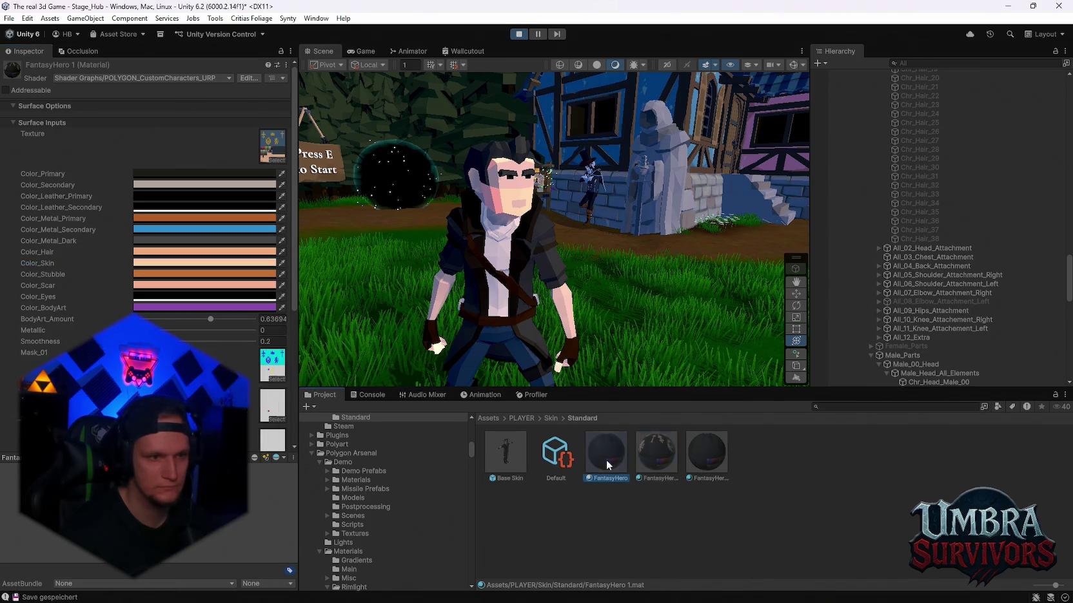
left_click(155, 263)
left_click(261, 484)
key("ctrl+v")
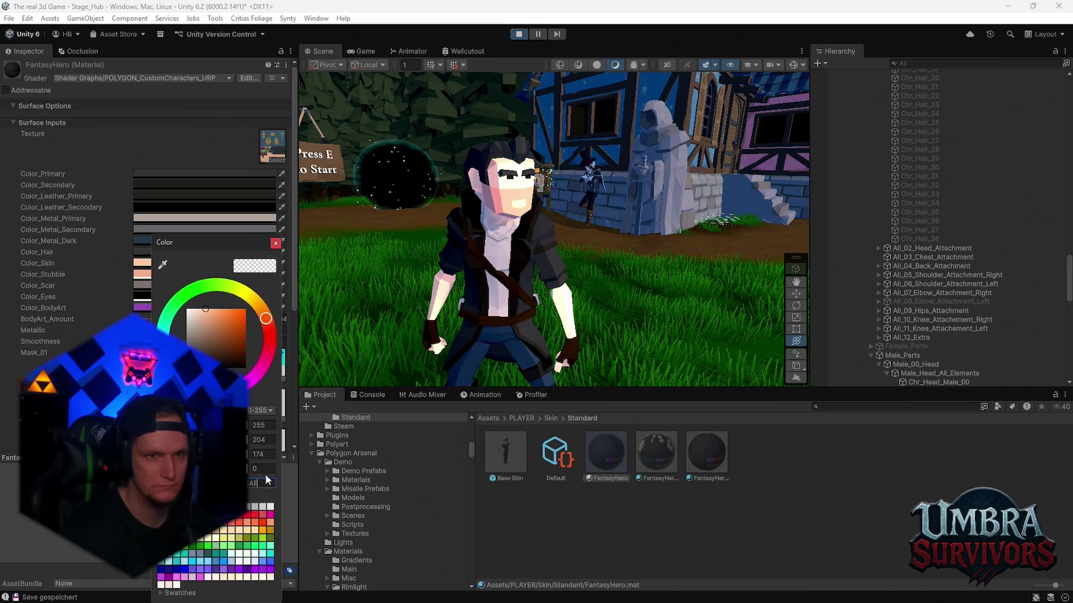
key("Escape")
- Preview FantasyHero 1 and 2 on the character, then set FantasyHero 2's skin to 255/204/174
left_click(656, 449)
left_click_drag(656, 450, 428, 266)
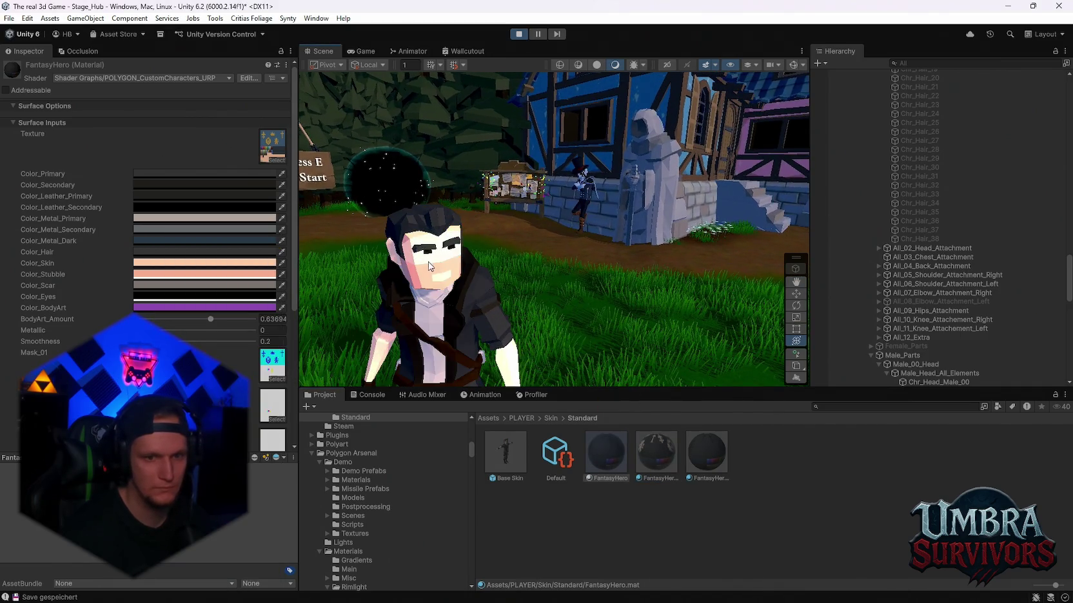
left_click_drag(698, 477, 422, 270)
left_click(713, 466)
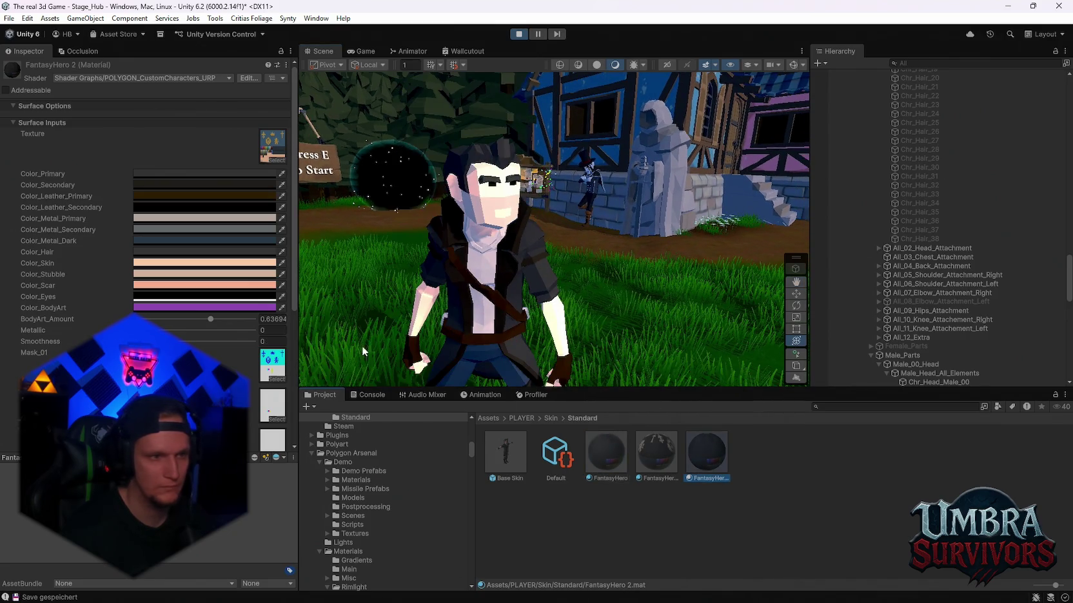
left_click(155, 263)
left_click(208, 311)
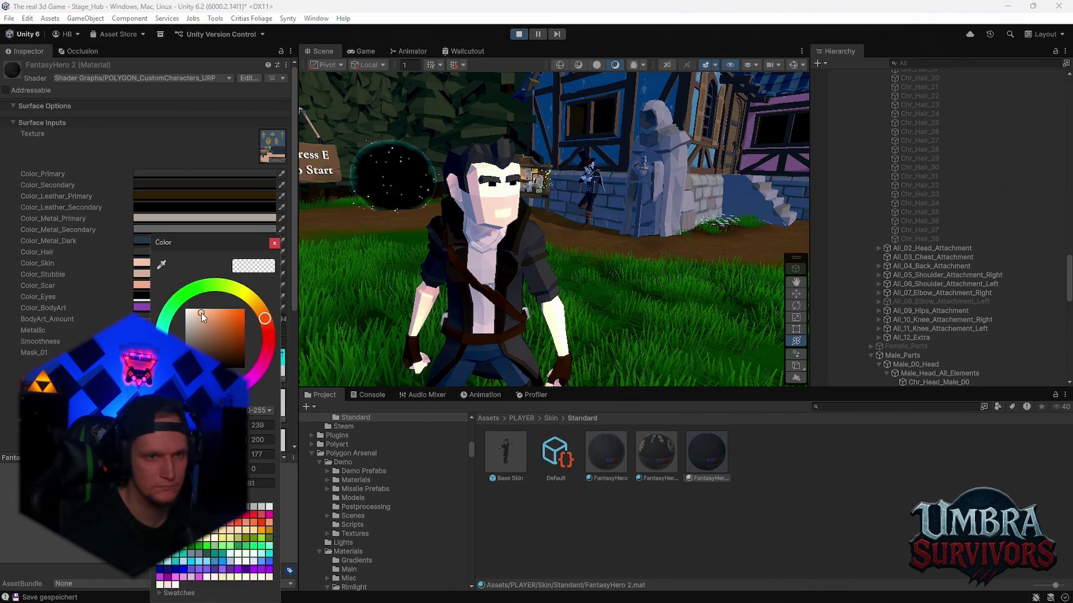
left_click_drag(196, 321, 204, 309)
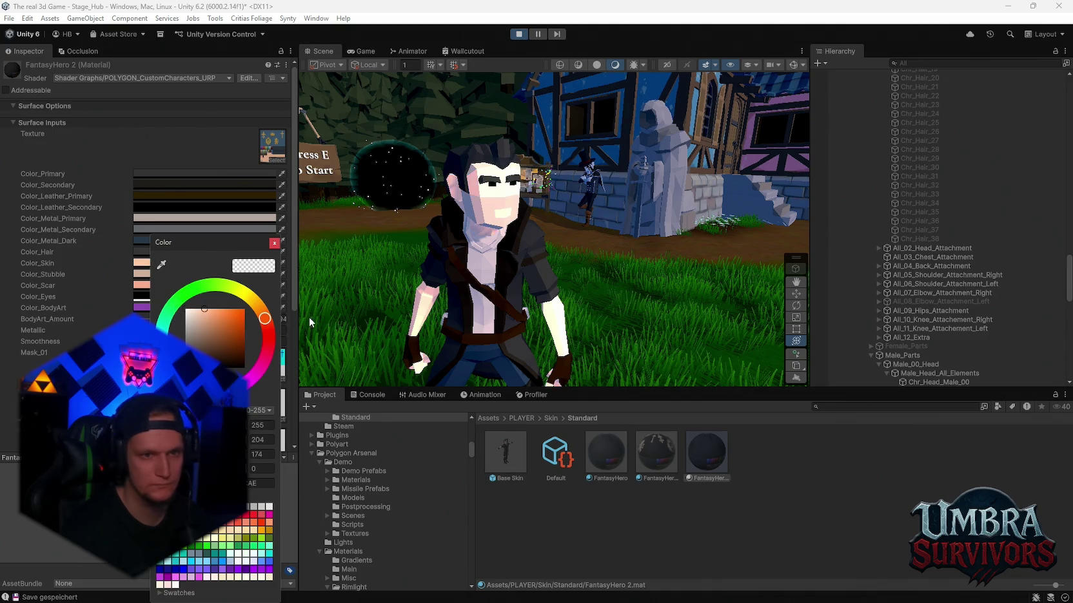
left_click(570, 273)
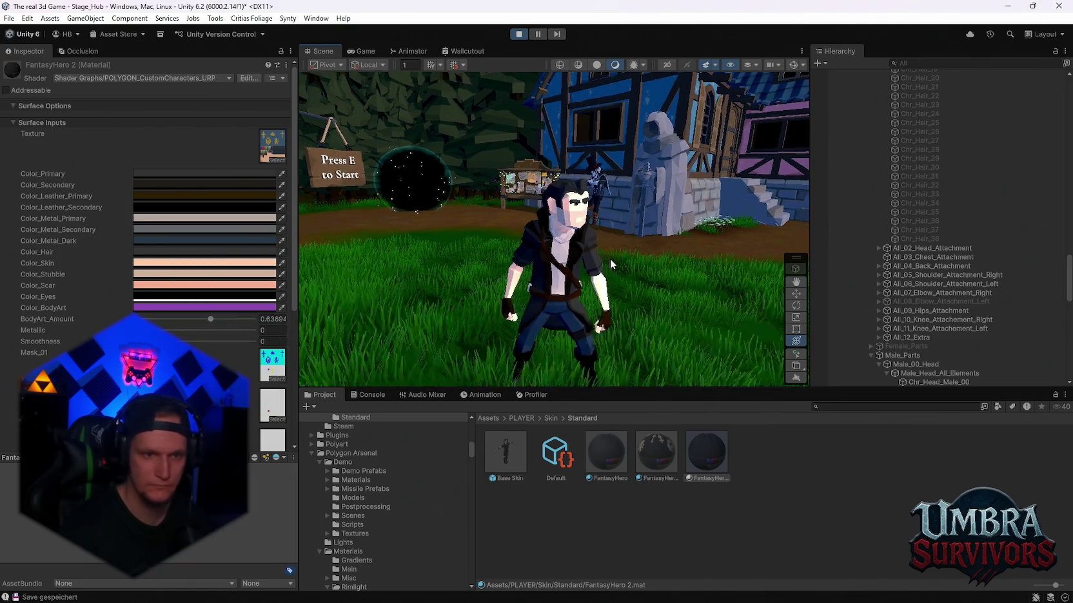
- Resume the game and walk the character through the village toward the red tree
left_click(366, 53)
key("Escape")
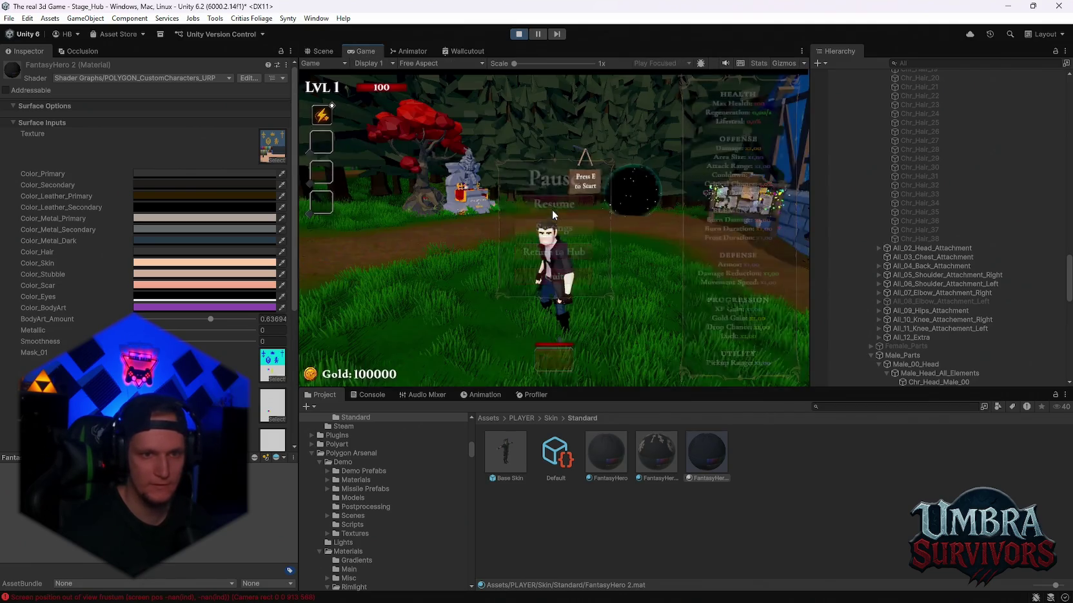
key("w")
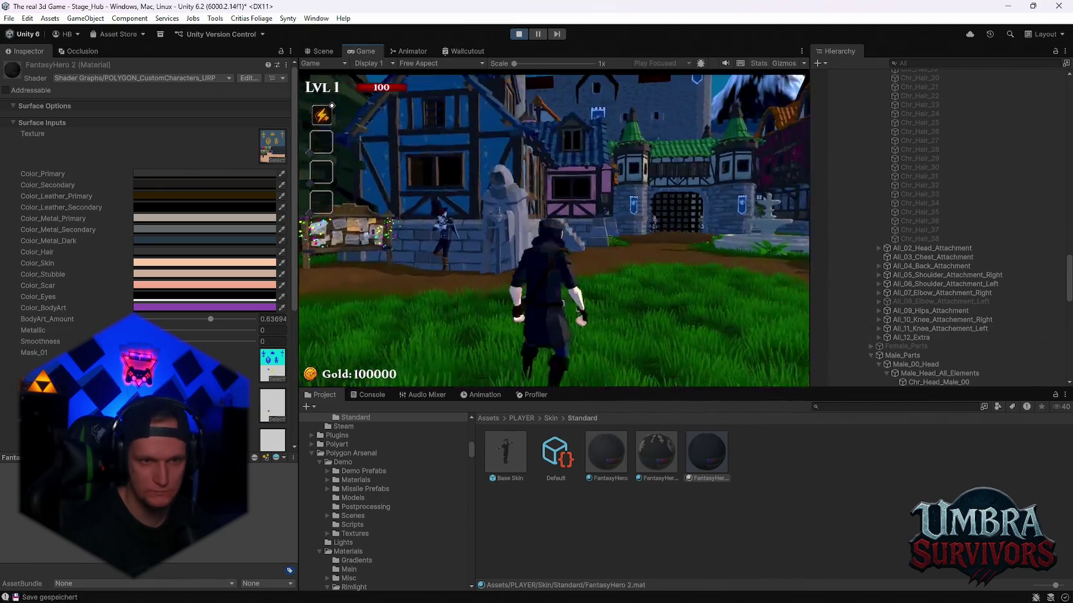
key("s")
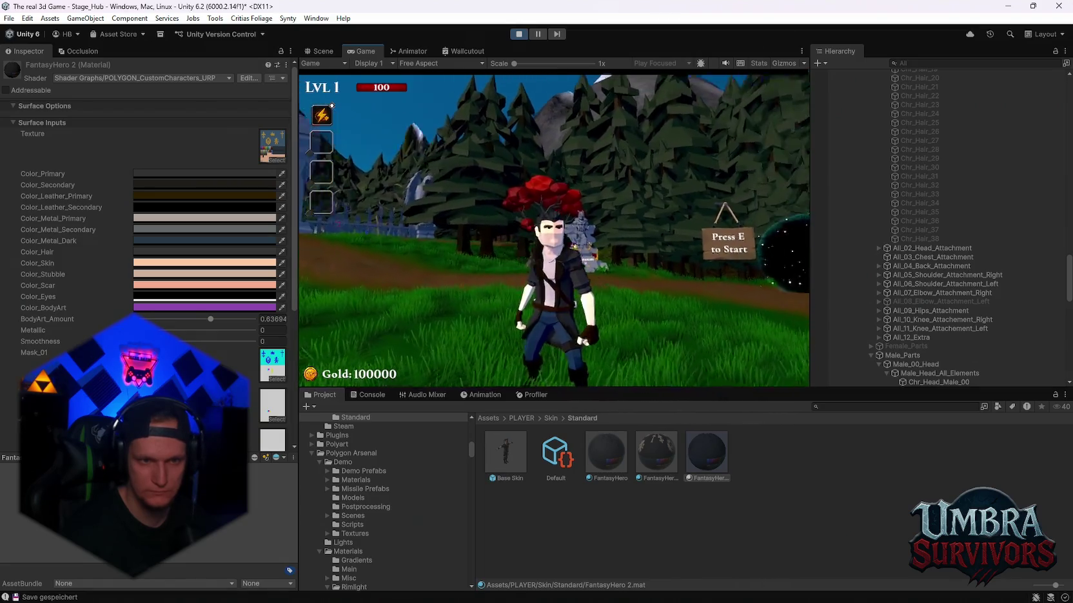
key("s")
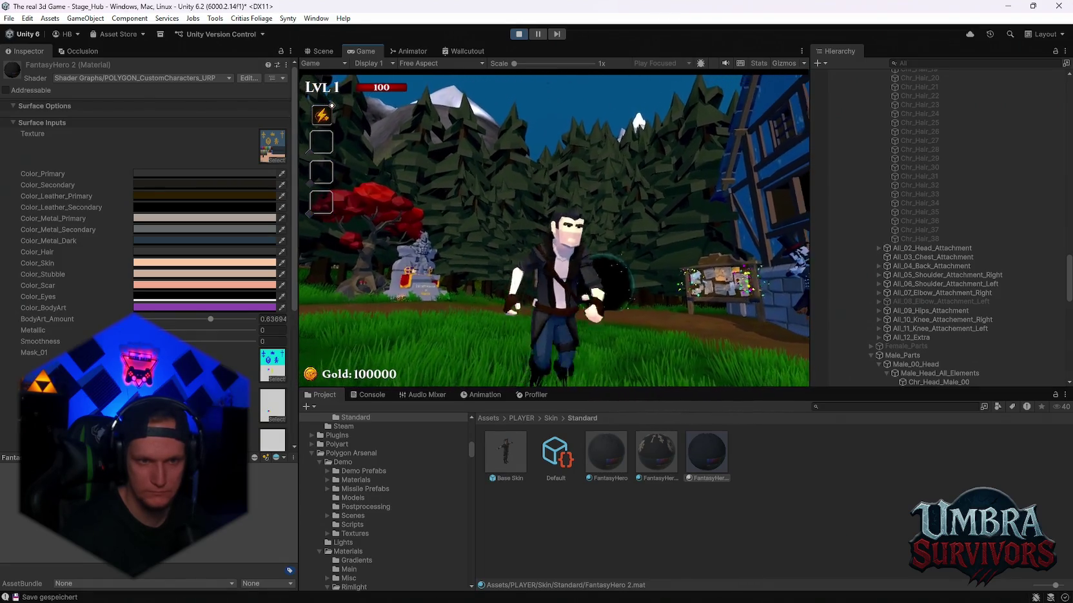
key("Escape")
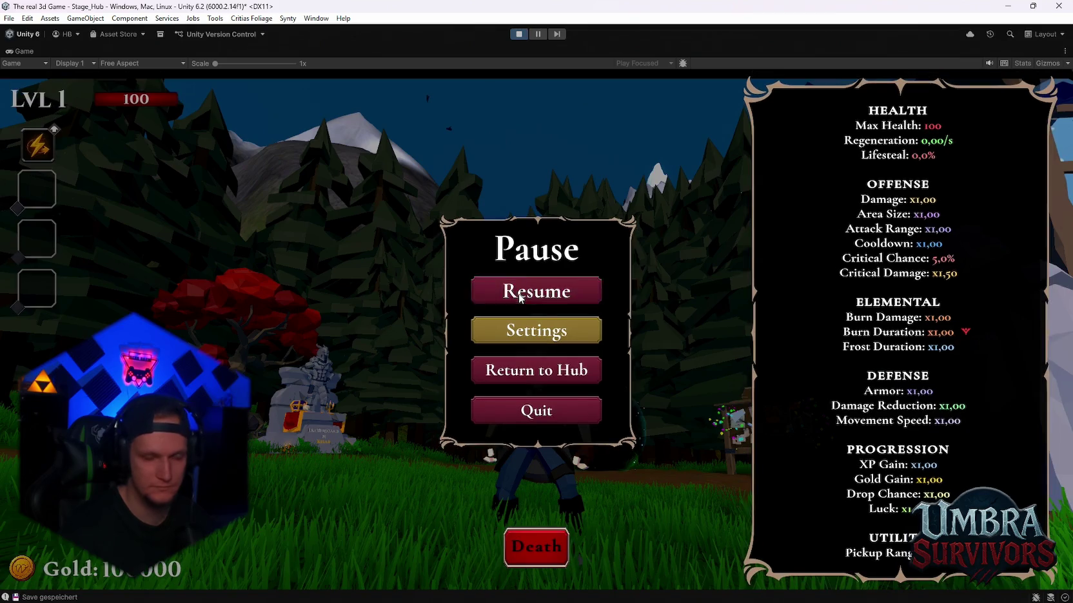
left_click(509, 290)
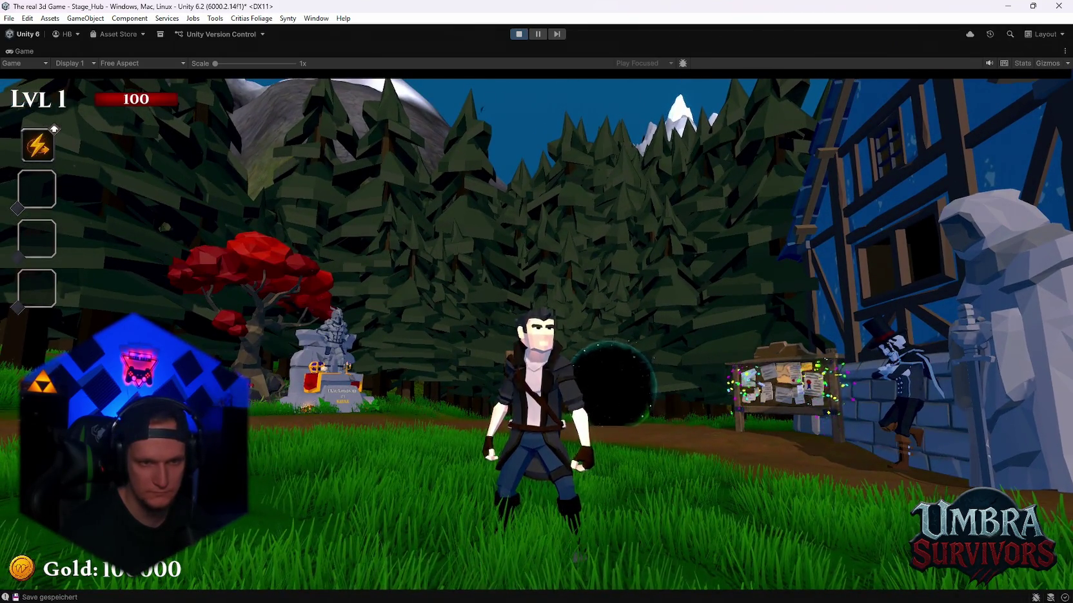
- Snip the game view, then run to the altar and open the upgrade book
key("super+shift+s")
mouse_move(1070, 79)
left_mouse_down()
mouse_move(573, 402)
mouse_move(1, 589)
left_mouse_up()
key("w")
key("w")
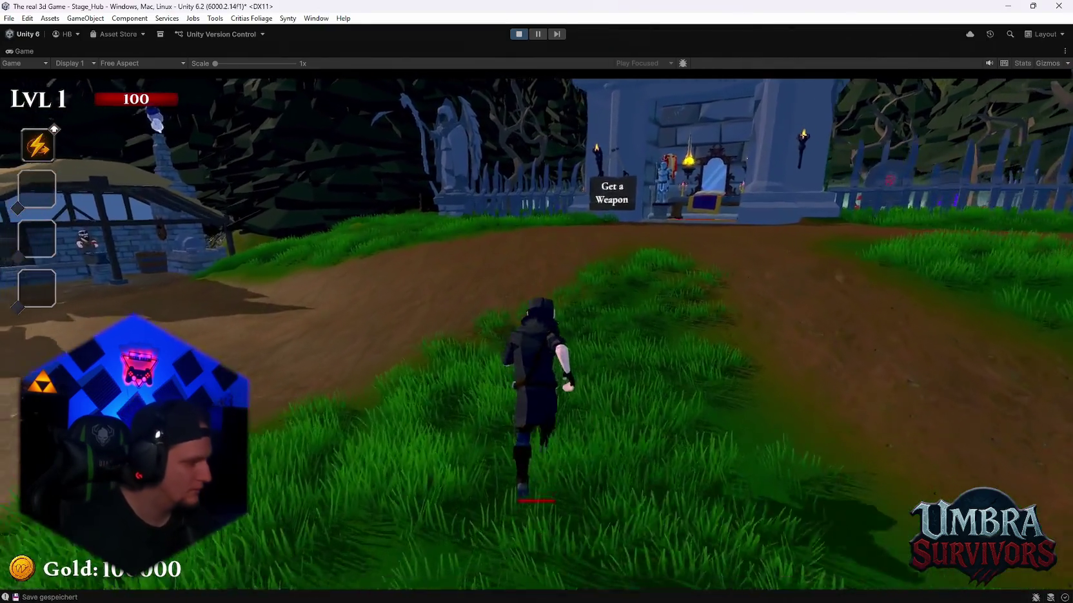
key("w")
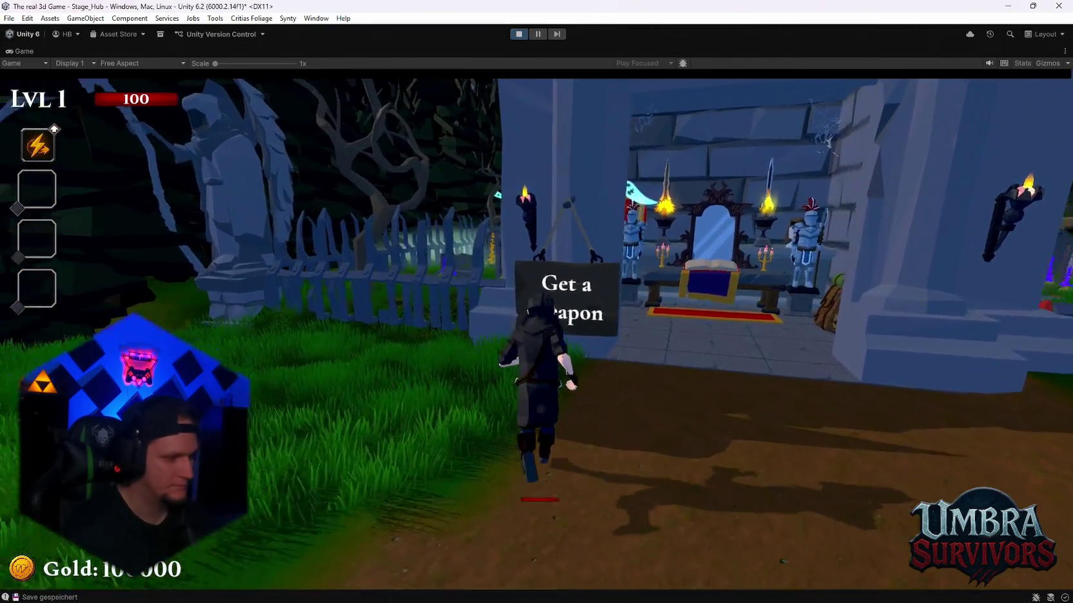
key("e")
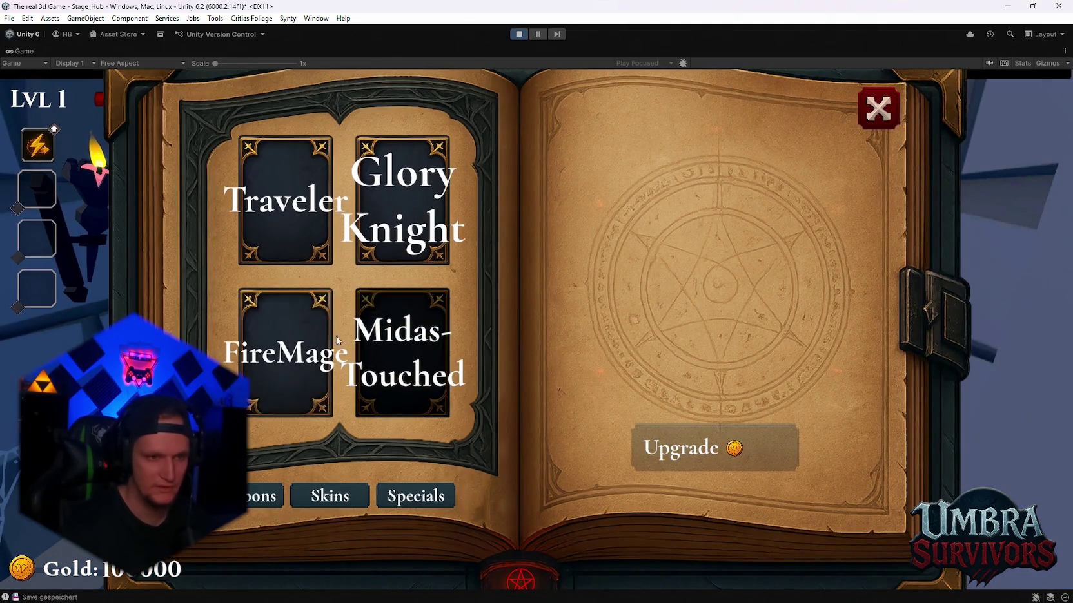
- Equip the FireMage skin, close the book, and run toward the village portal
left_click(286, 328)
left_click(877, 125)
key("w")
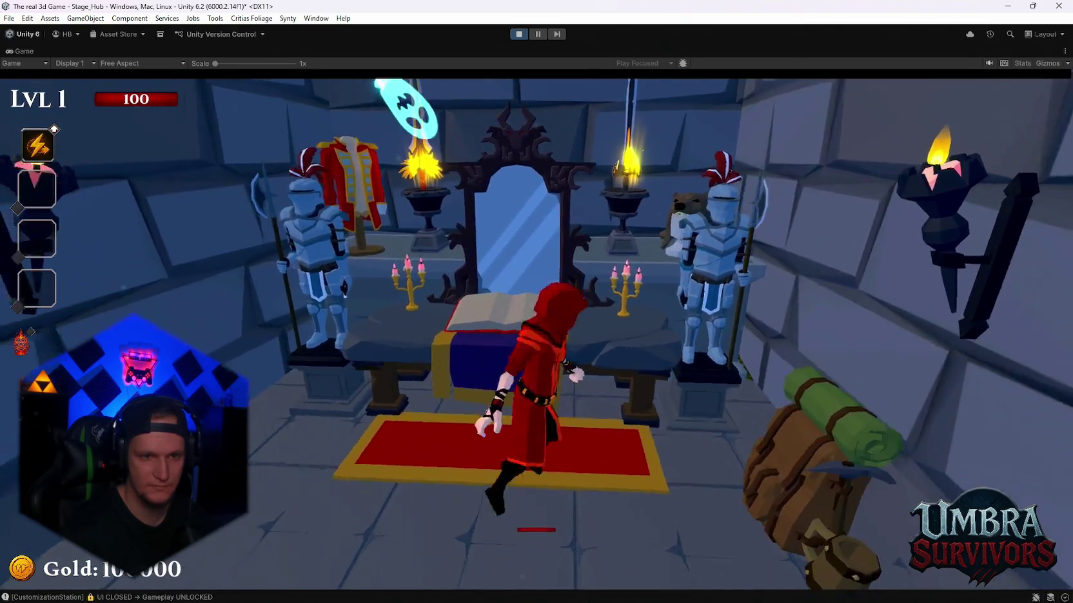
key("d")
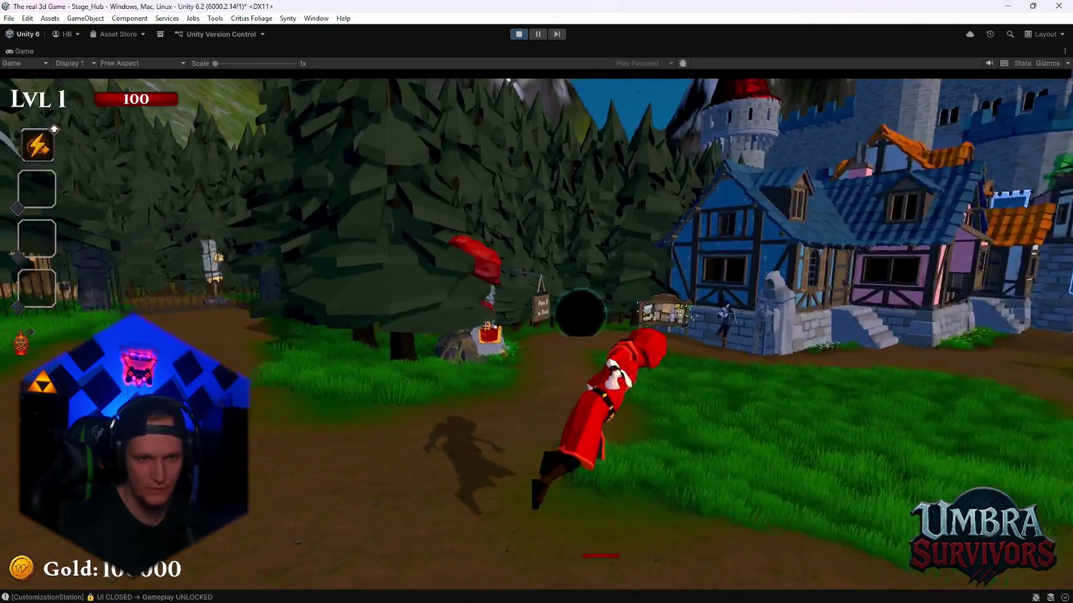
key("w")
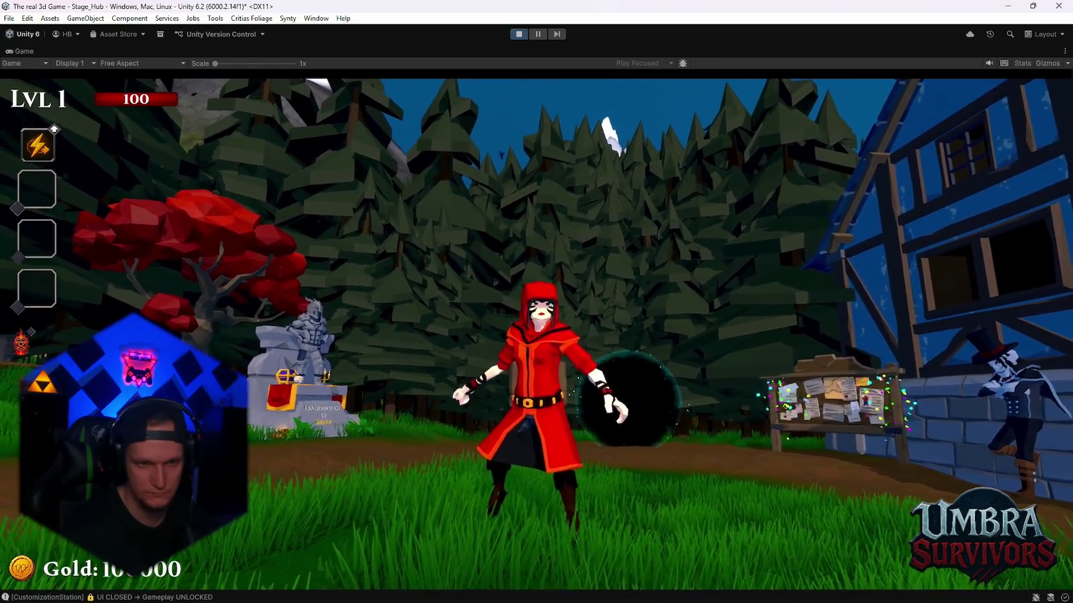
scroll(536, 322, "down", 3)
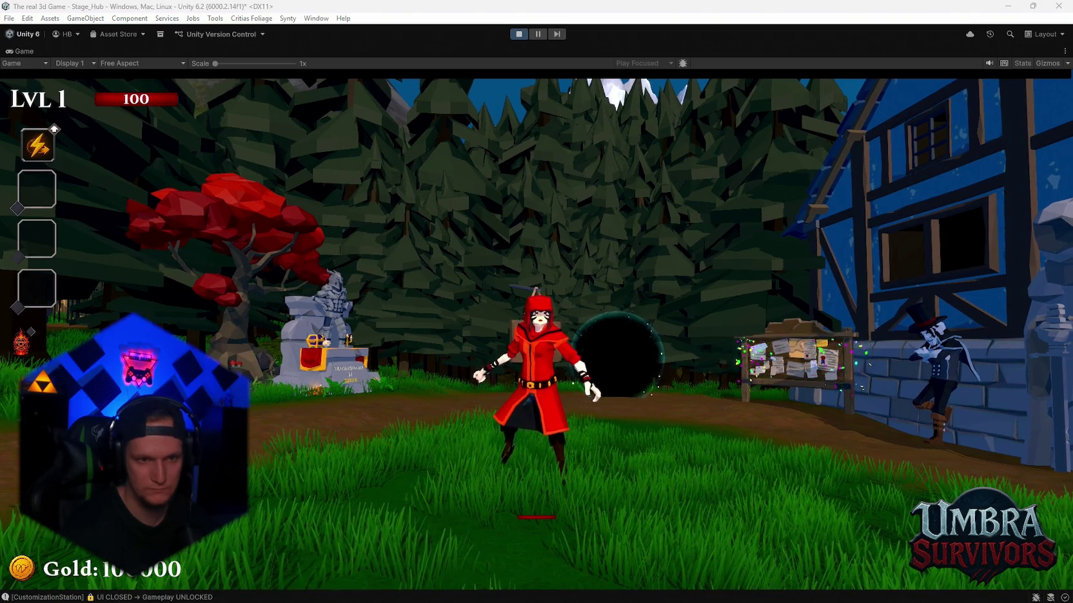
- Capture a Snipping Tool screenshot of the game view showing the red mage
key("super+shift+s")
mouse_move(1062, 80)
left_mouse_down()
mouse_move(333, 517)
mouse_move(87, 585)
left_mouse_up()
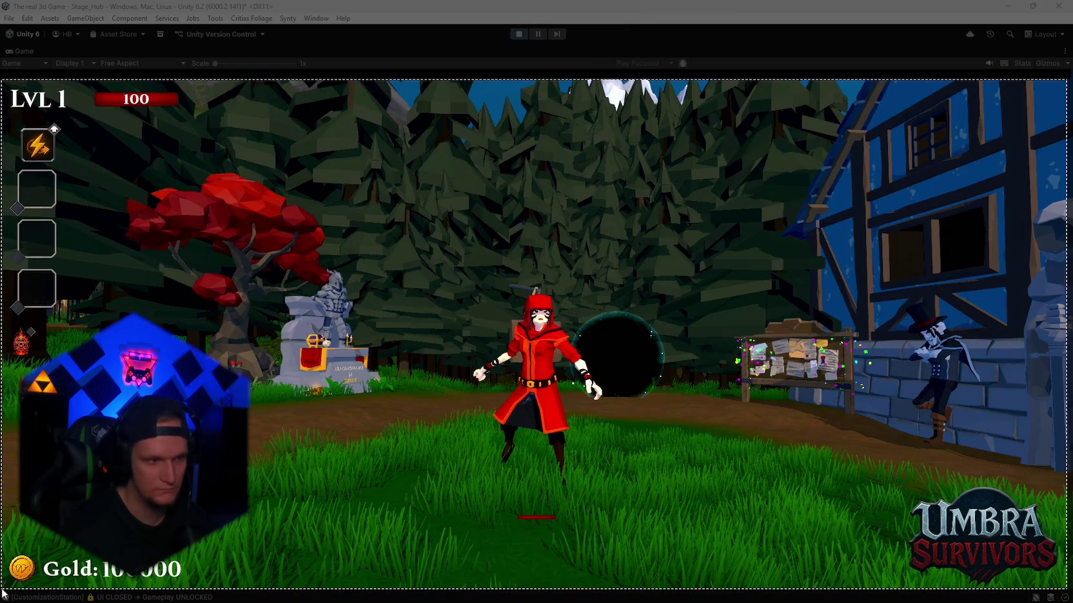
left_click(3, 593)
- Use the altar's upgrade book for the gold Midas-Touched skin, then walk back to face the camera
key("w")
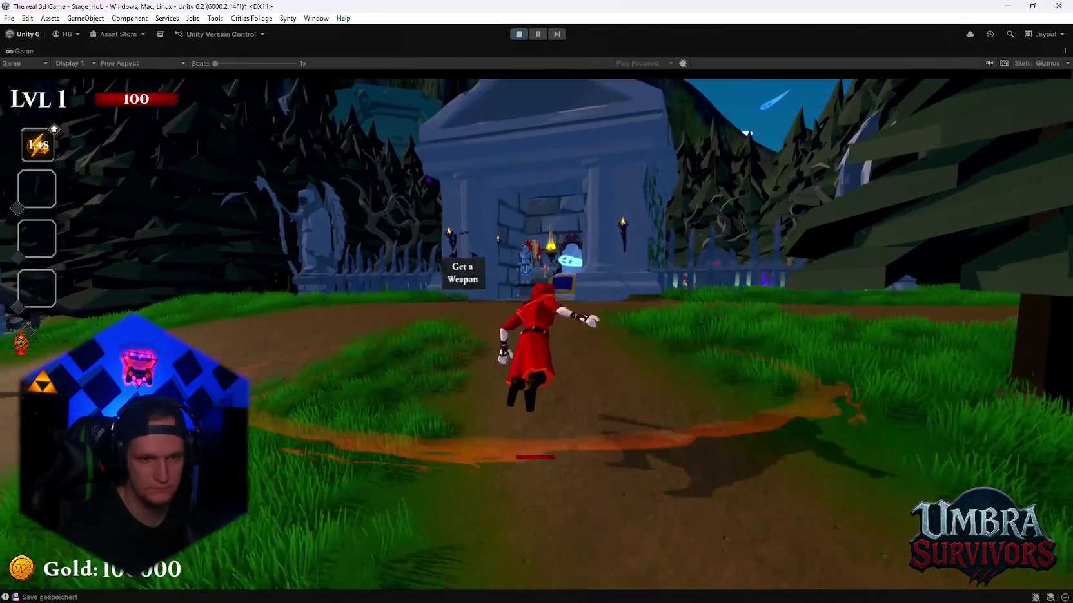
key("w")
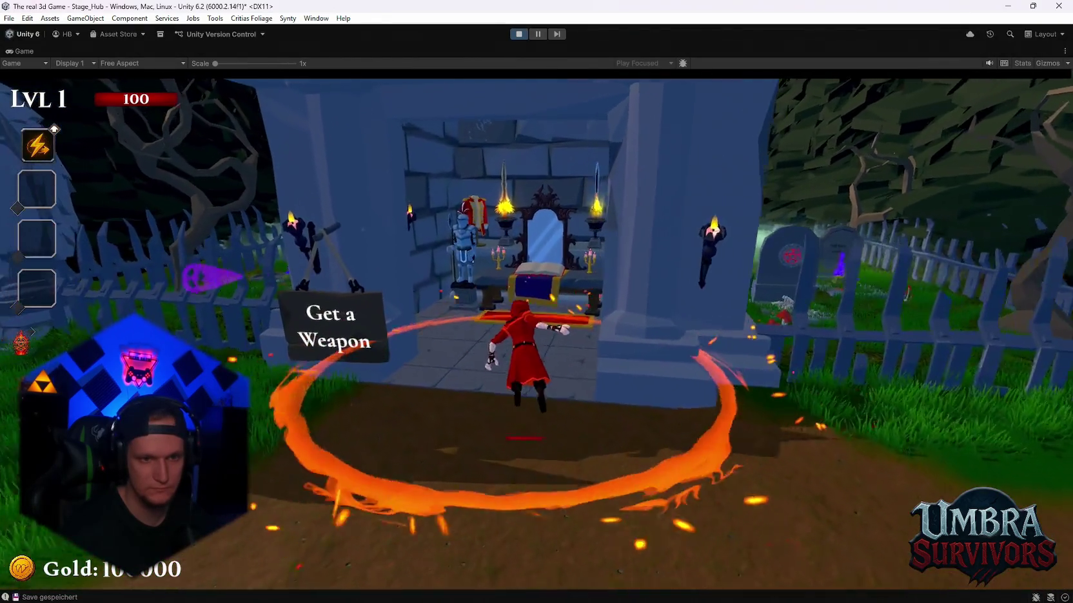
key("w")
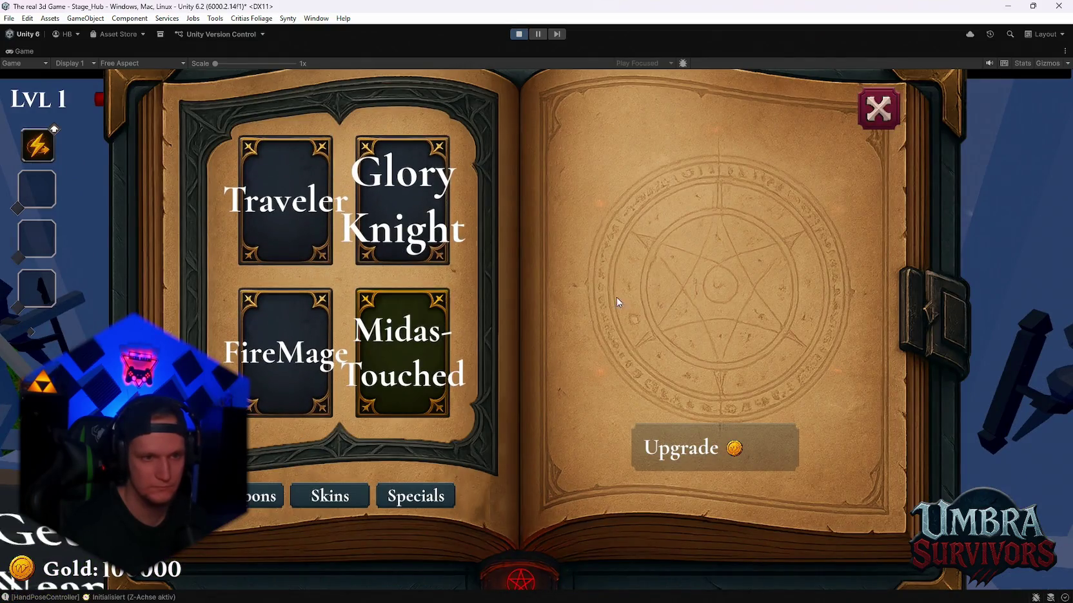
key("Escape")
key("s")
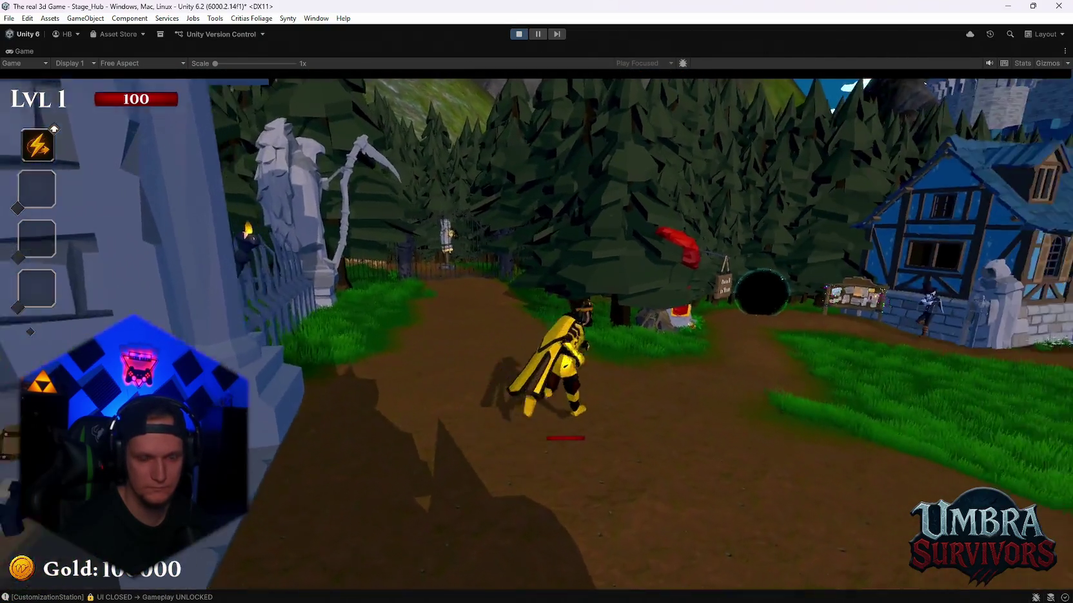
key("w")
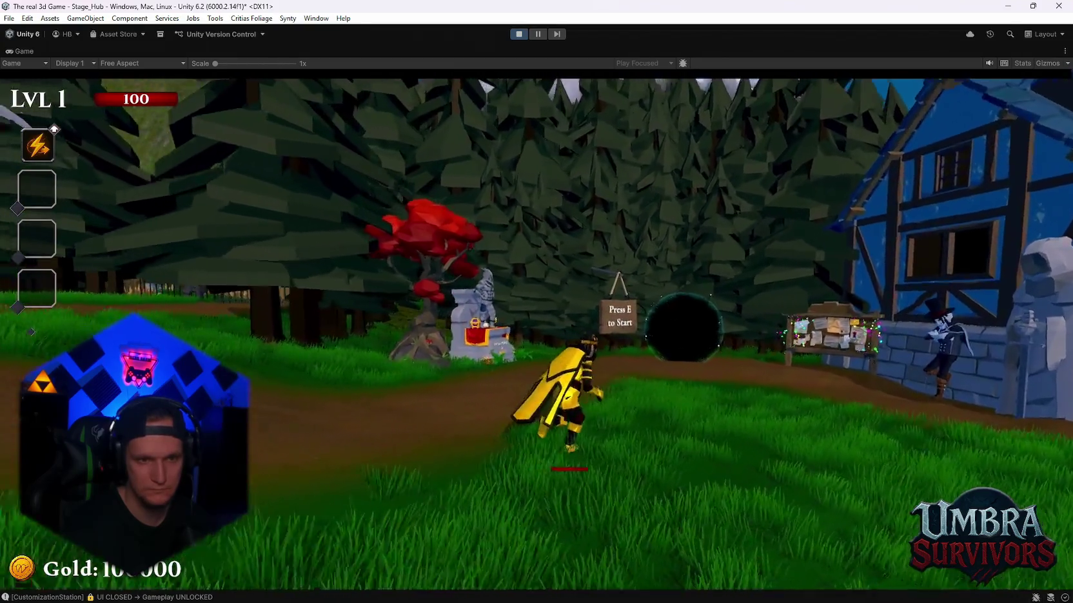
key("s")
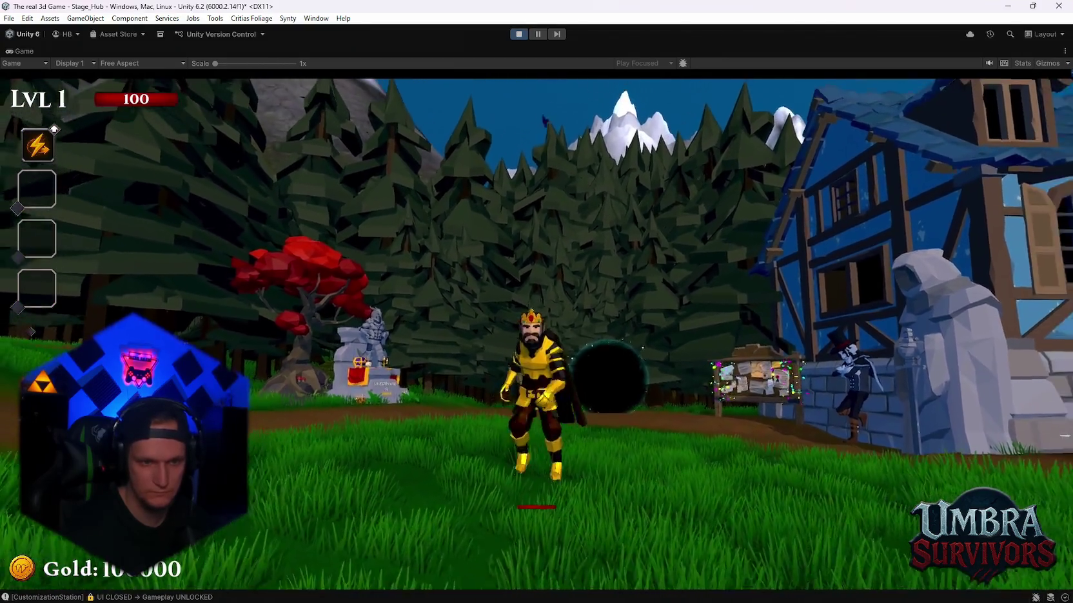
key("s")
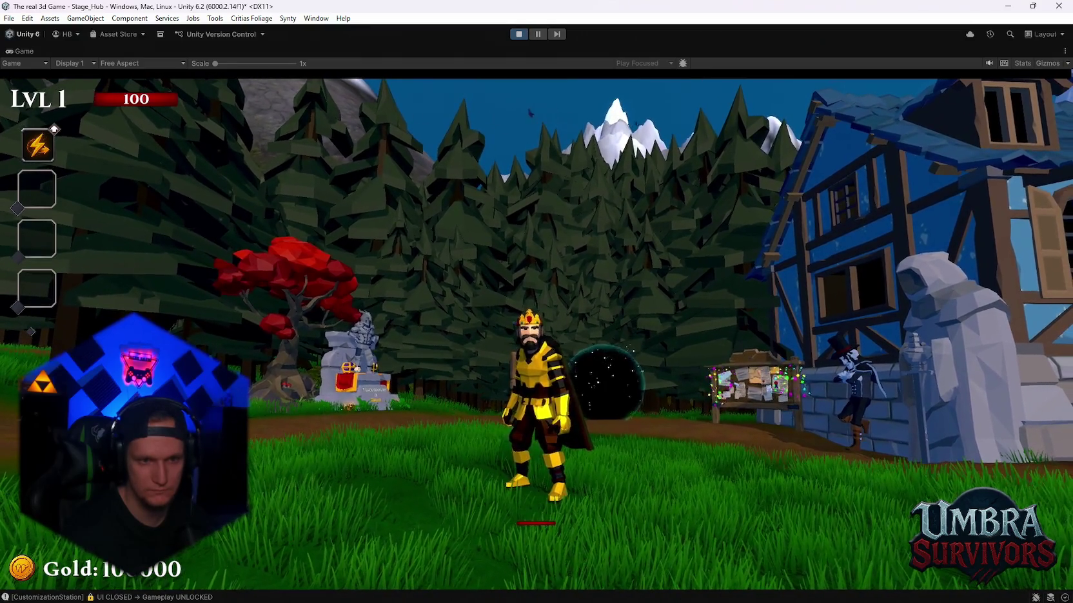
- Snip the game view showing the gold skin, then pause and stop play mode
key("super+shift+s")
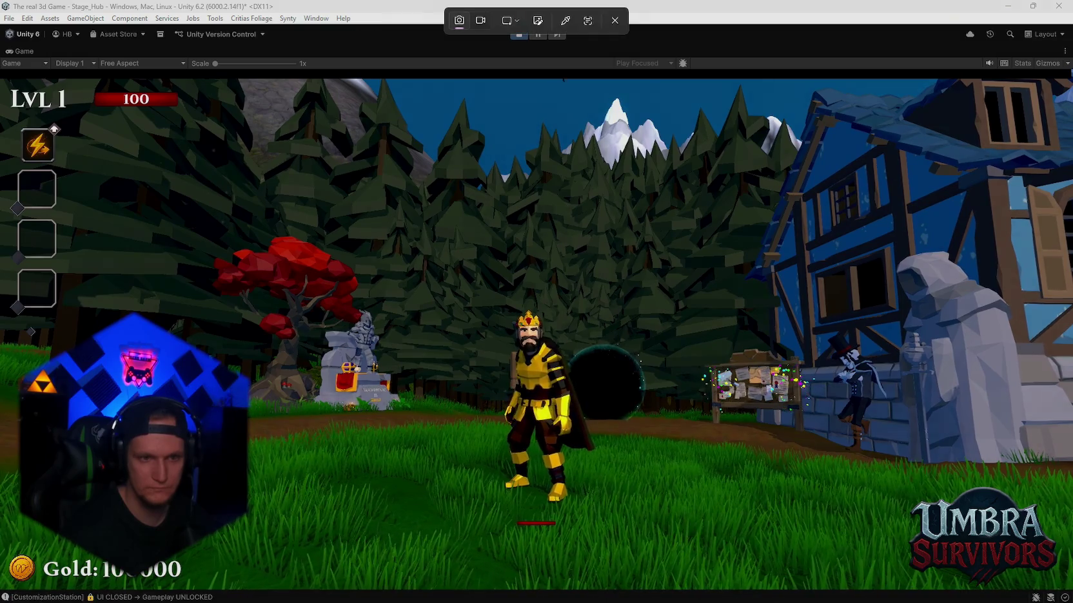
mouse_move(1070, 75)
left_mouse_down()
mouse_move(362, 471)
mouse_move(2, 600)
left_mouse_up()
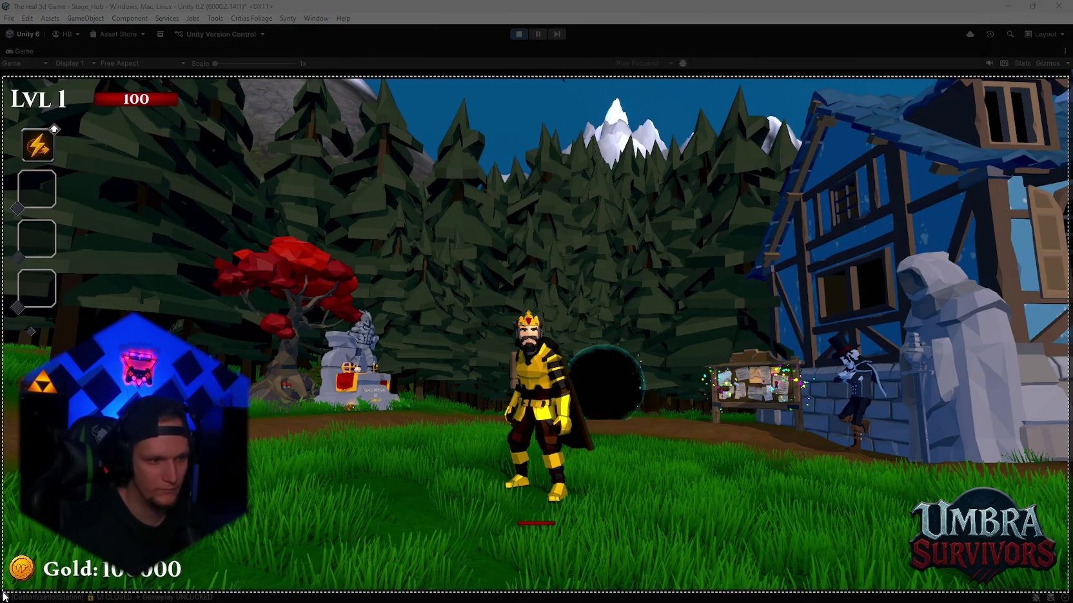
key("w")
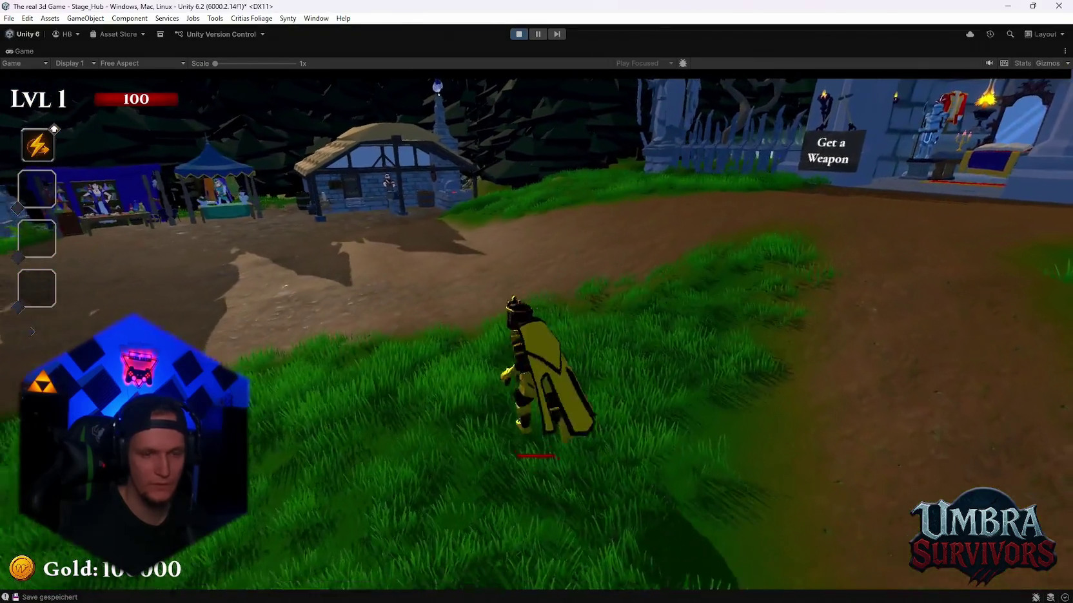
key("space")
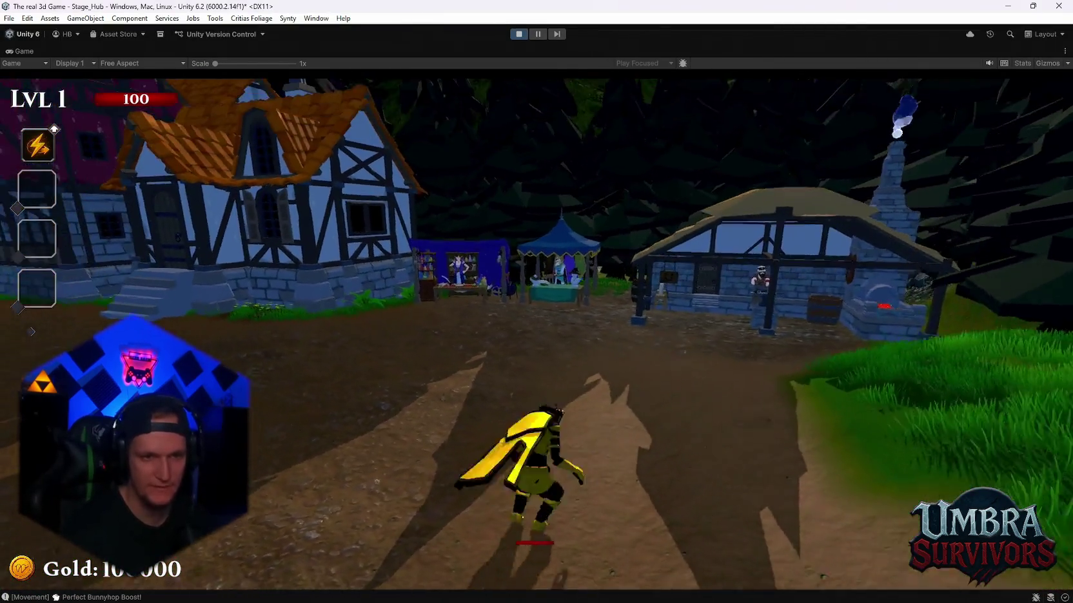
key("Escape")
left_click(518, 36)
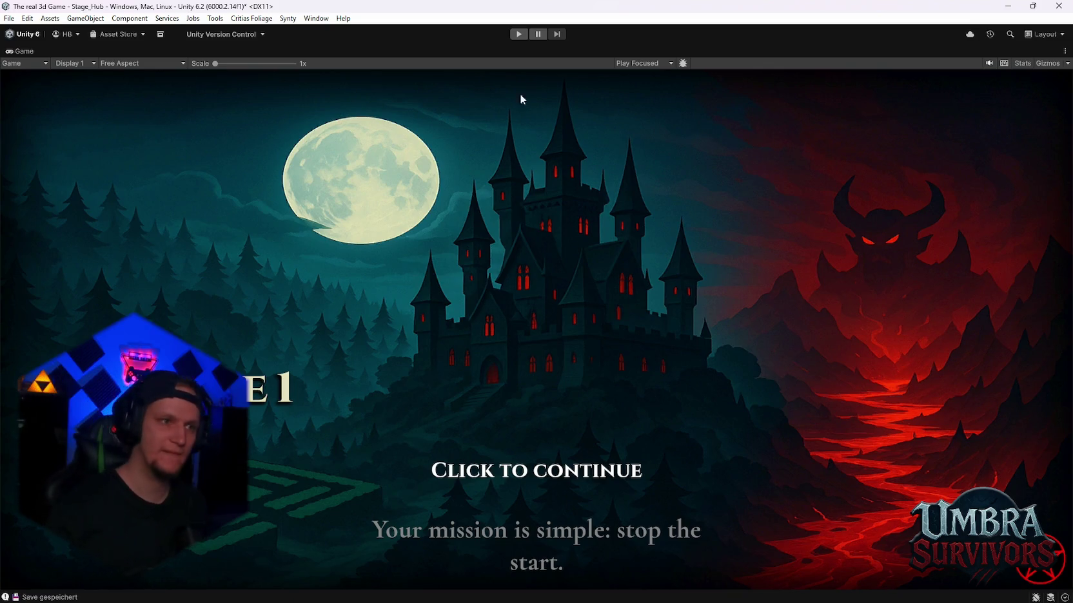
- Un-maximize the Game view to restore the Inspector, Hierarchy and Project panels
double_click(13, 56)
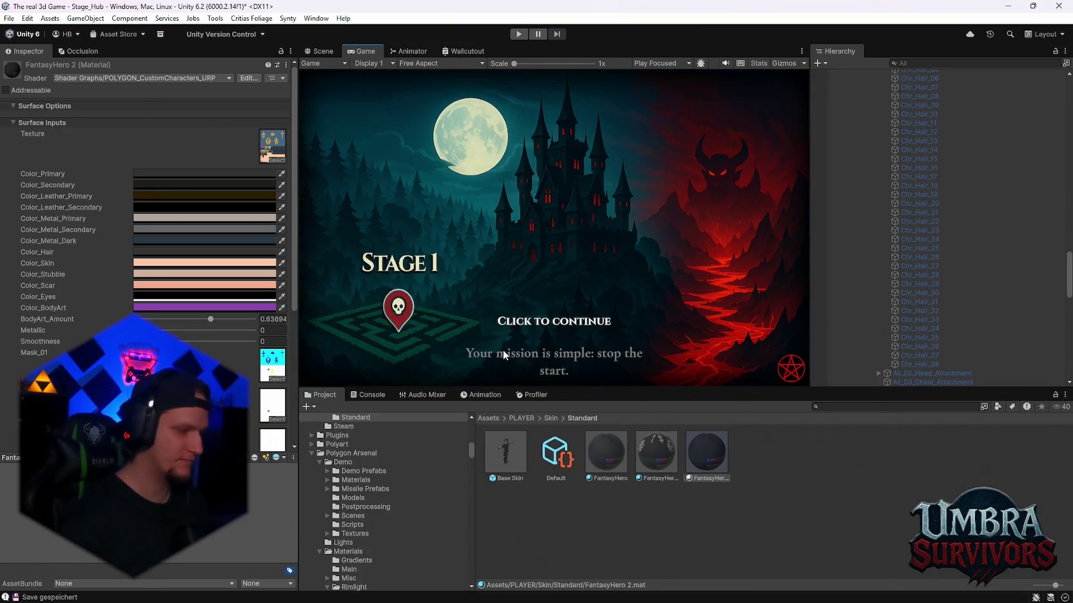
scroll(377, 513, "down", 10)
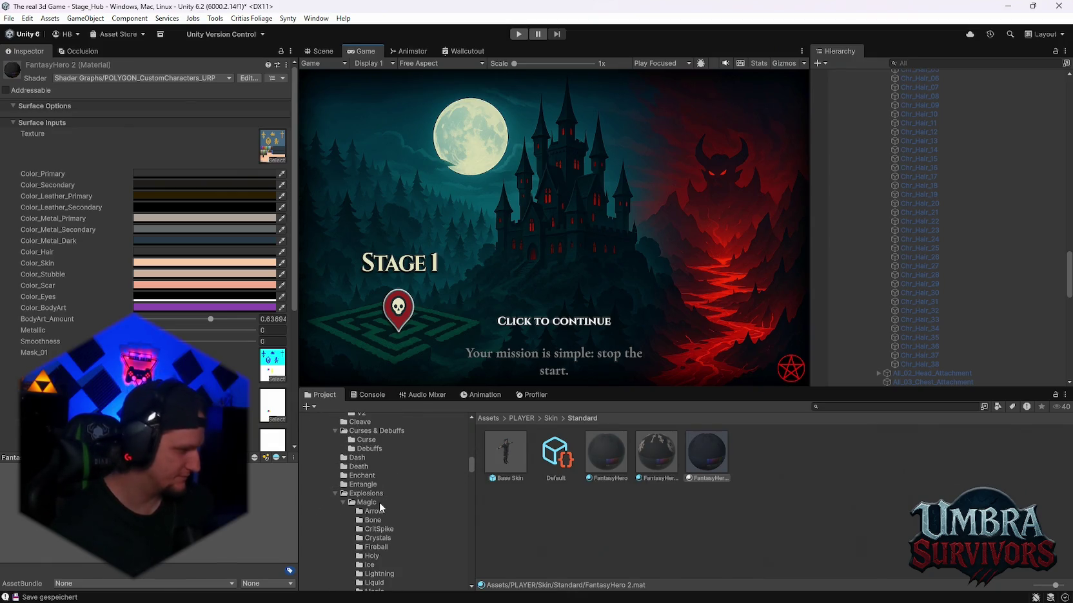
scroll(411, 496, "up", 5)
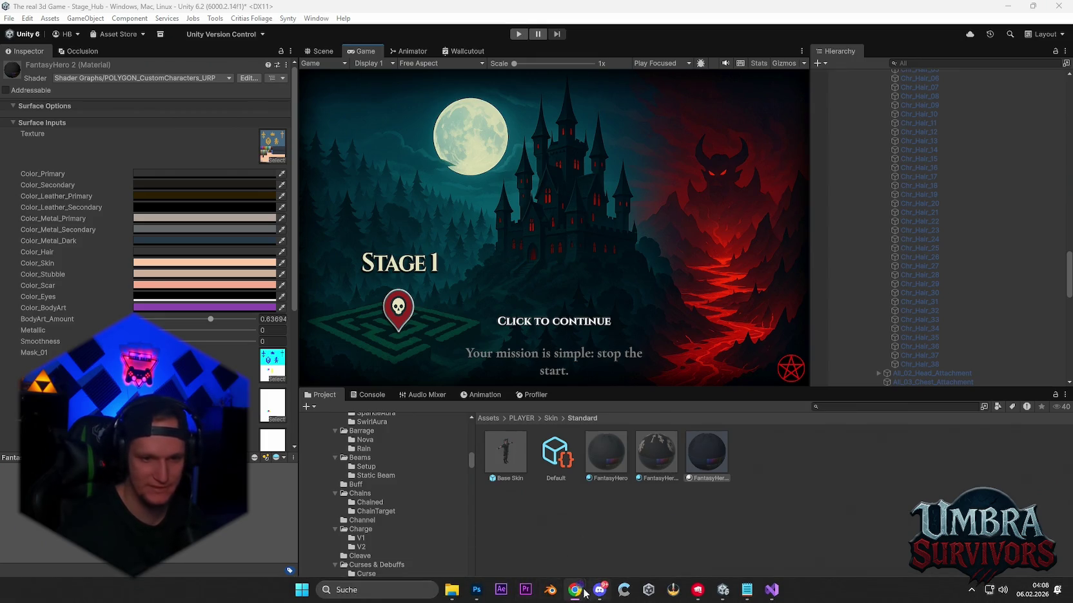
mouse_move(459, 599)
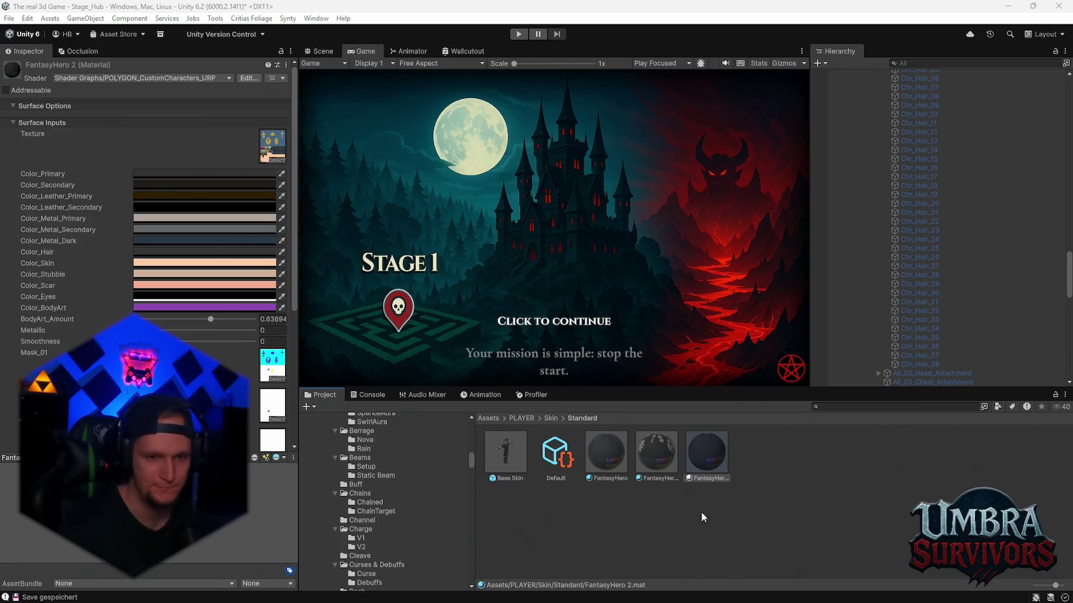
left_click(607, 467)
- Set Default.png to Texture Type Sprite (2D and UI), Sprite Mode Single, and apply
left_click(137, 121)
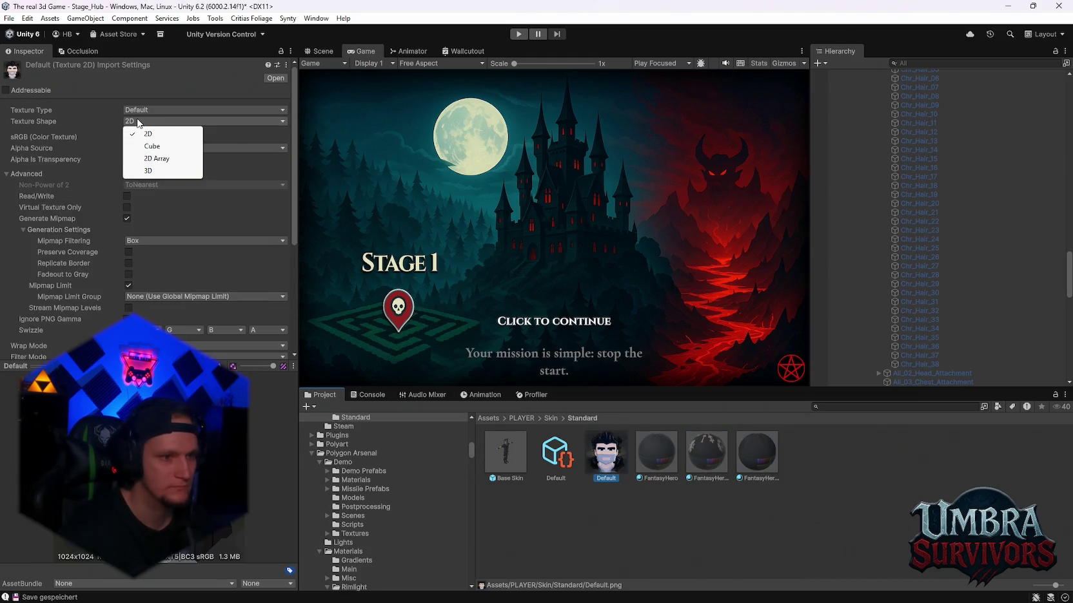
left_click(117, 98)
left_click(146, 149)
left_click(138, 110)
left_click(142, 160)
left_click(144, 137)
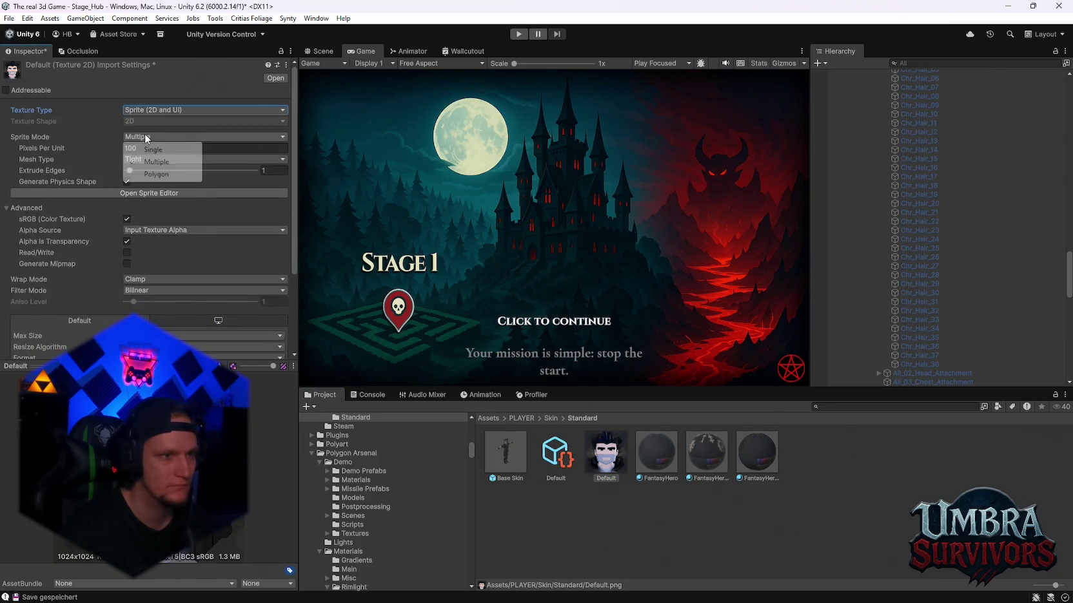
left_click(153, 149)
left_click(505, 527)
left_click(511, 329)
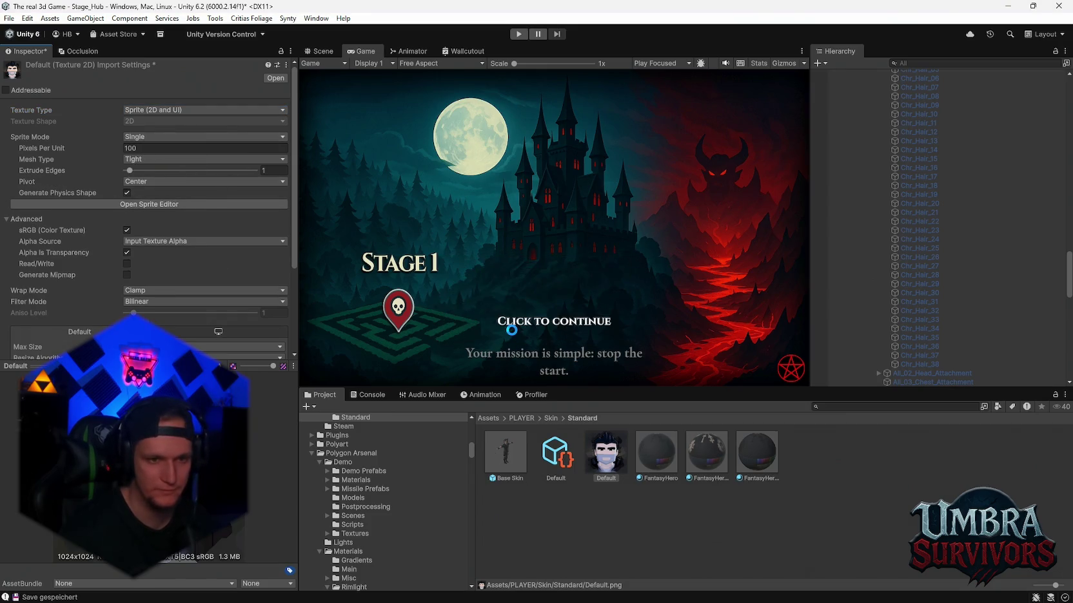
- Reselect Default.png and review its import settings
left_click(601, 455)
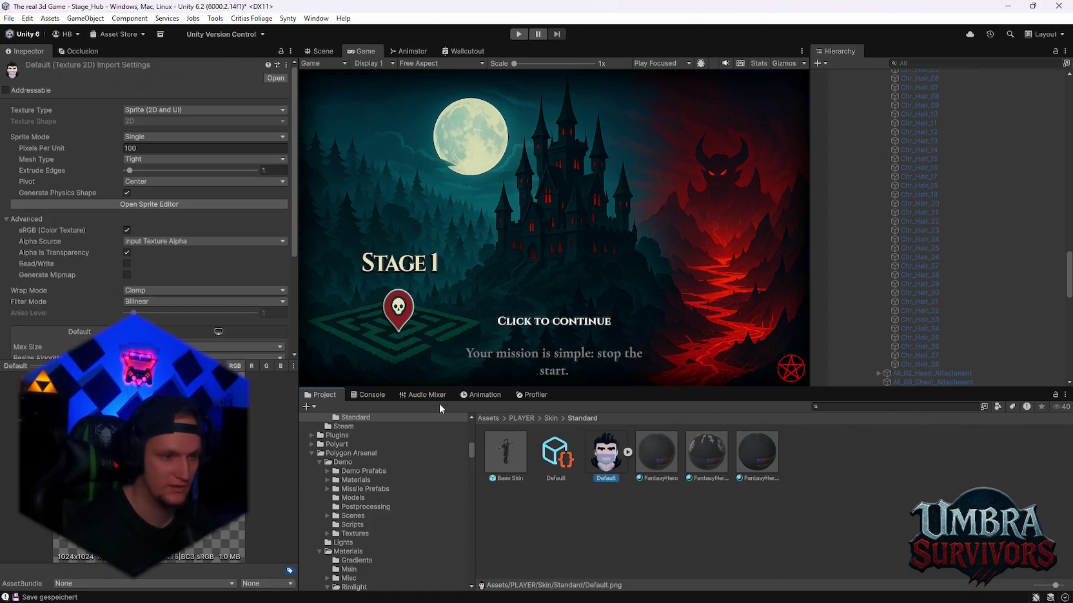
scroll(82, 293, "down", 5)
scroll(93, 309, "up", 5)
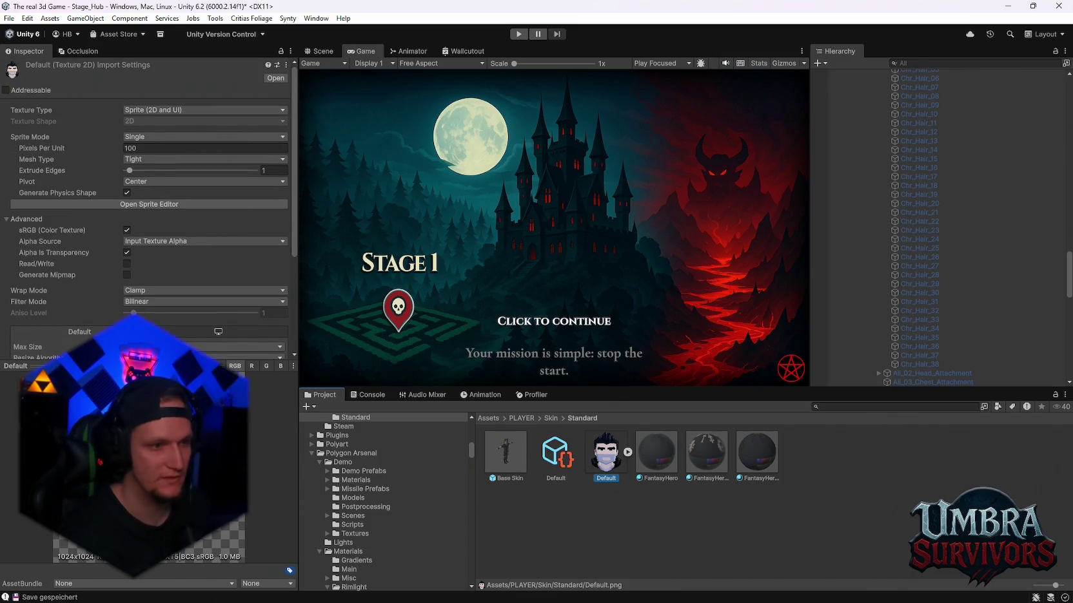
scroll(194, 266, "down", 5)
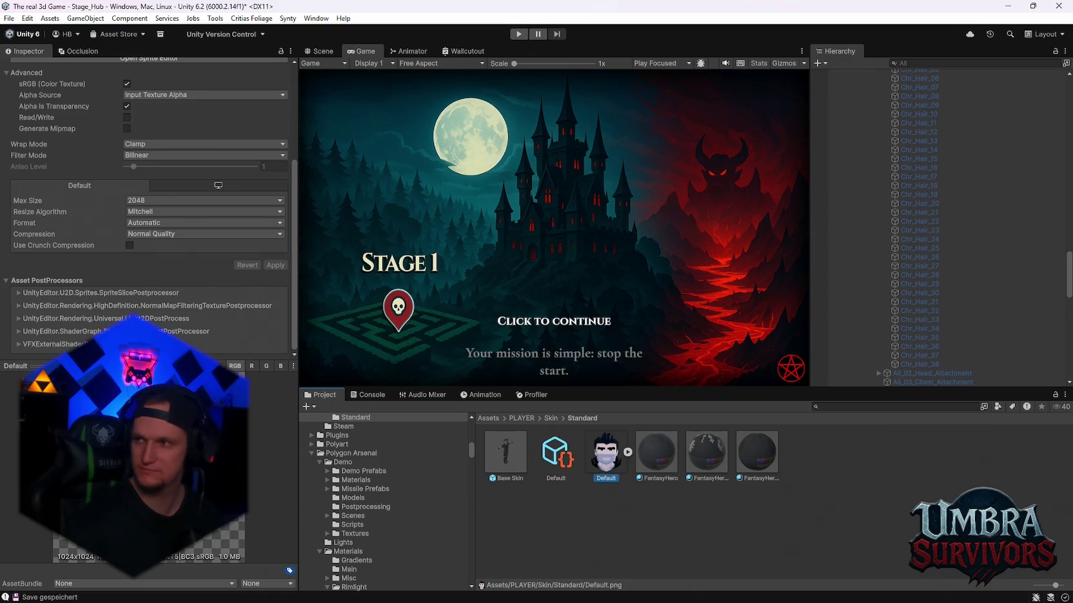
scroll(393, 506, "up", 4)
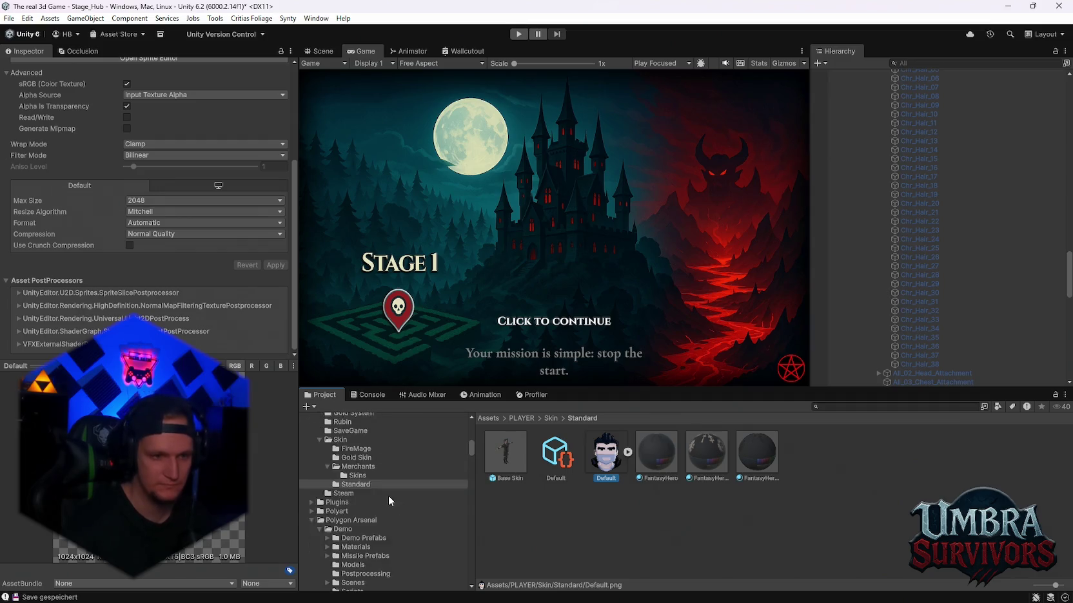
- Open the PLAYER/Skin/Gold Skin folder and select the Gold Skin image
left_click(354, 491)
left_click(356, 482)
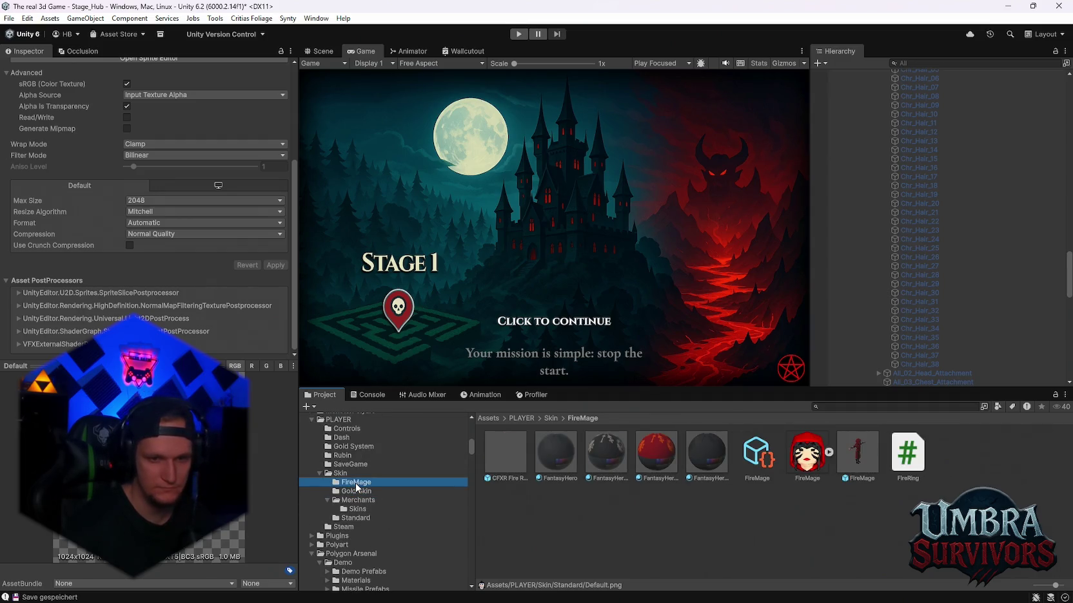
left_click(363, 492)
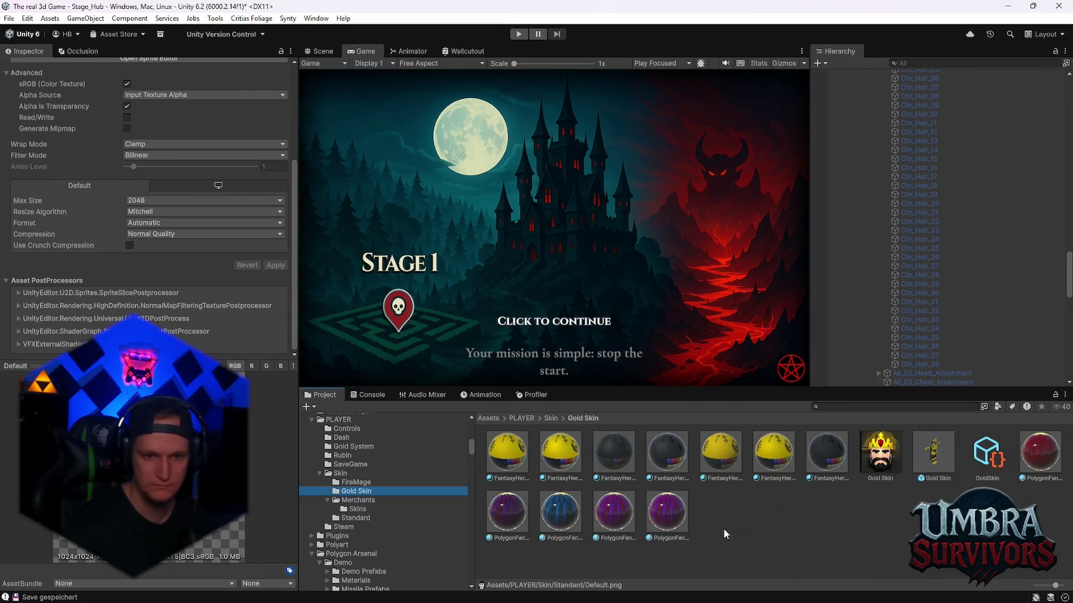
left_click(880, 453)
- Set Gold Skin's Texture Type to Sprite (2D and UI) and save the import change
scroll(194, 193, "up", 5)
left_click(167, 148)
left_click(161, 121)
left_click(161, 110)
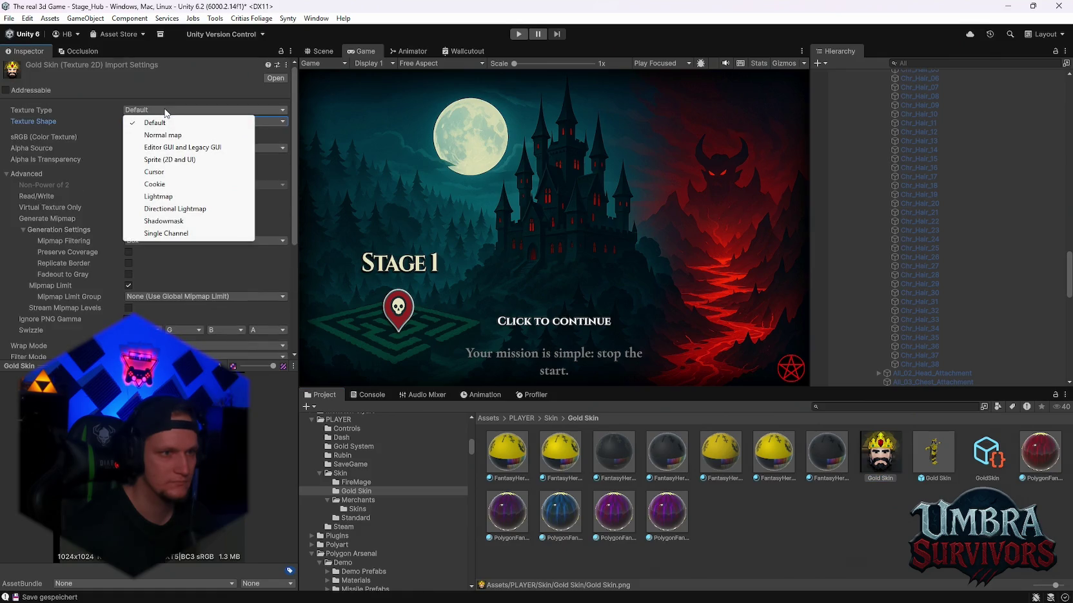
left_click(163, 160)
left_click(149, 137)
left_click(149, 148)
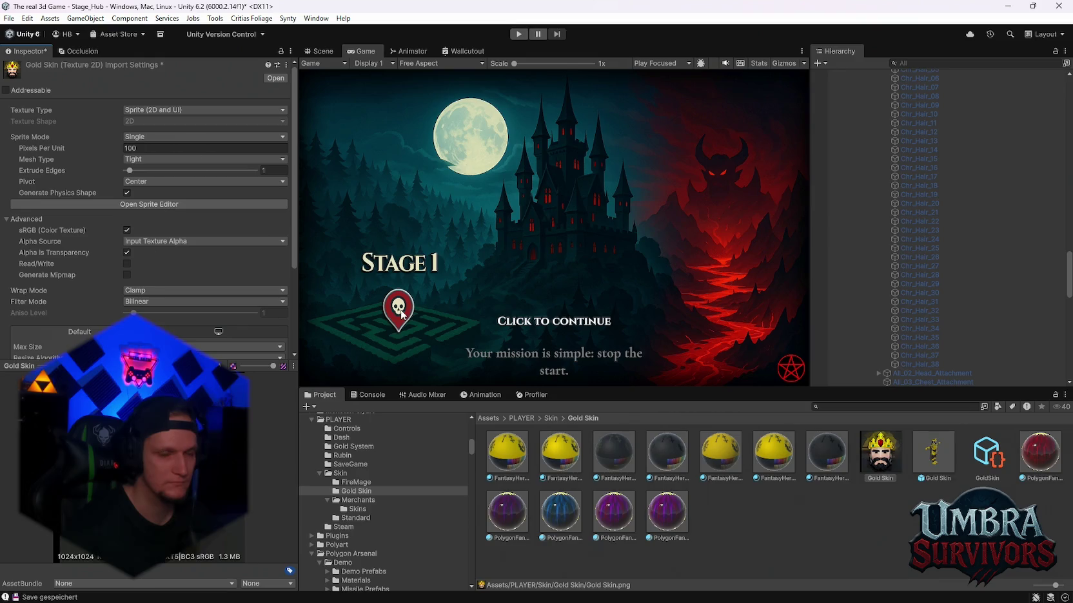
left_click(787, 544)
left_click(525, 328)
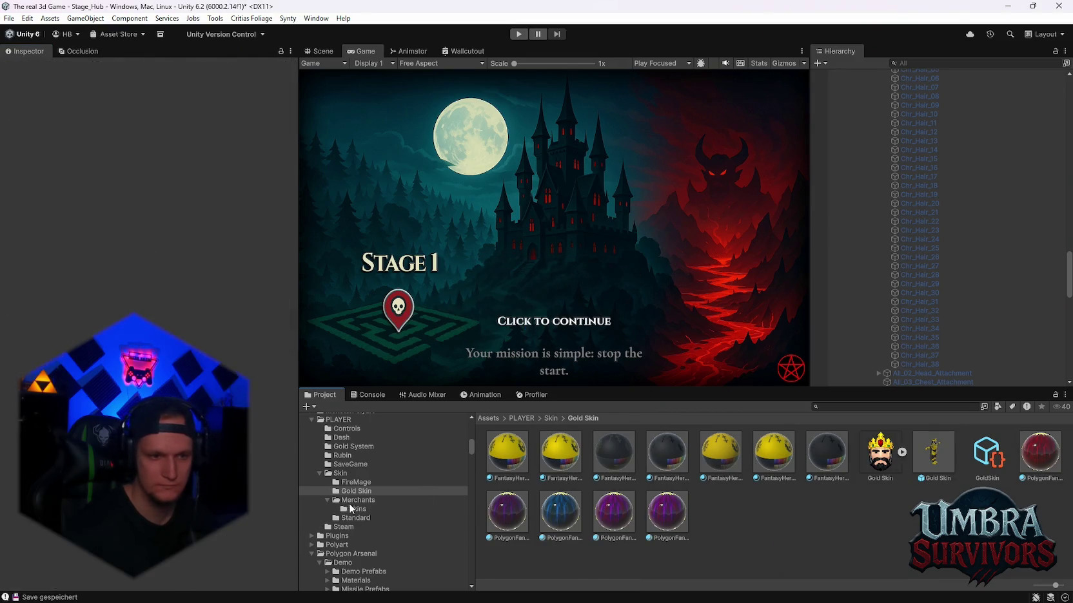
left_click(339, 473)
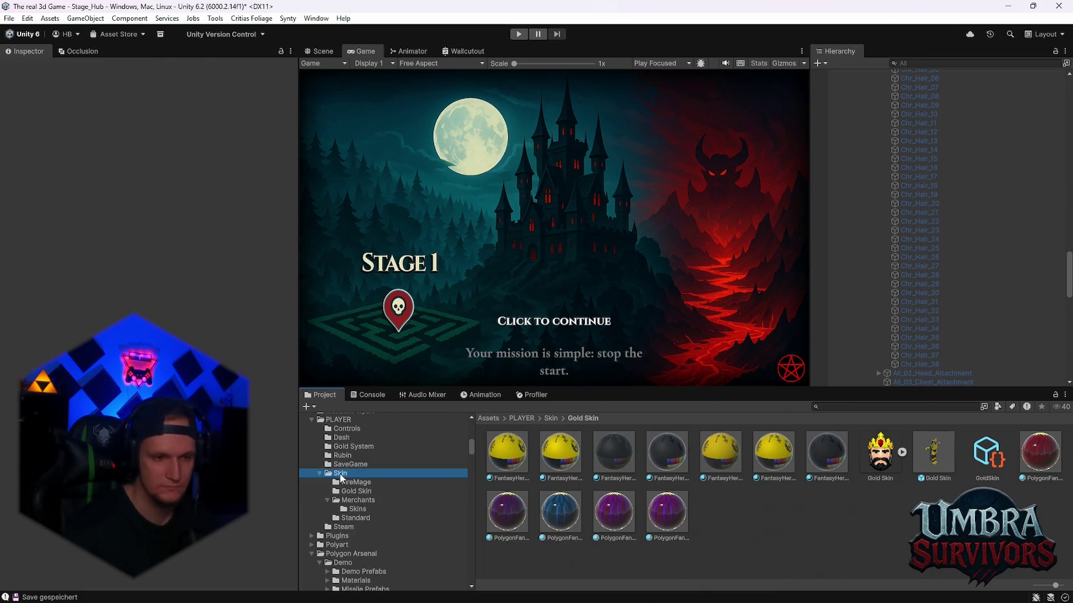
- Import the Beta Skin image into the Merchants Skins folder
right_click(339, 473)
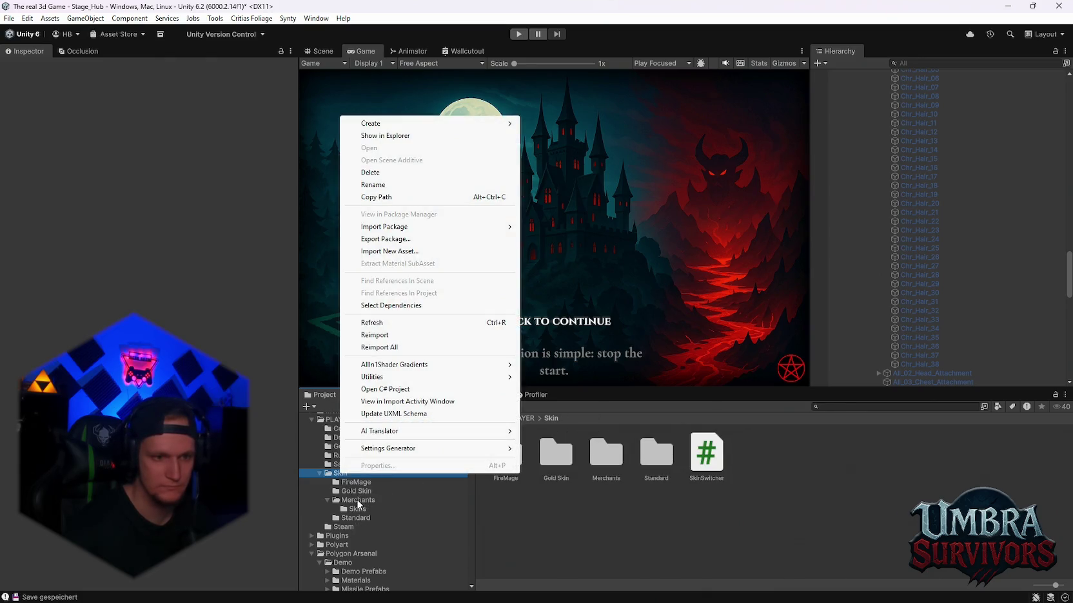
left_click(358, 509)
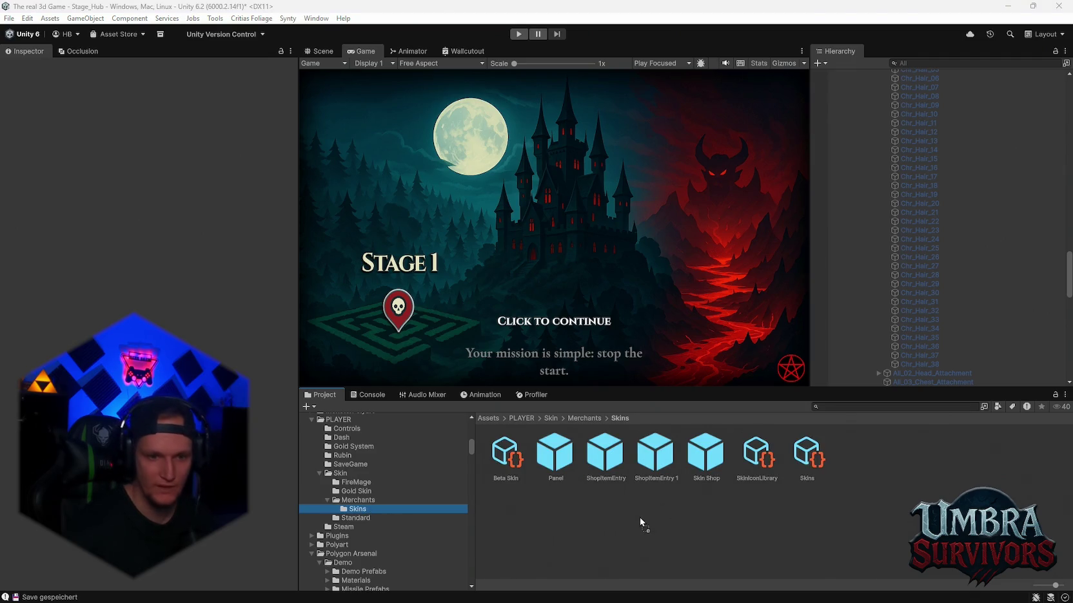
left_click(556, 456)
right_click(556, 460)
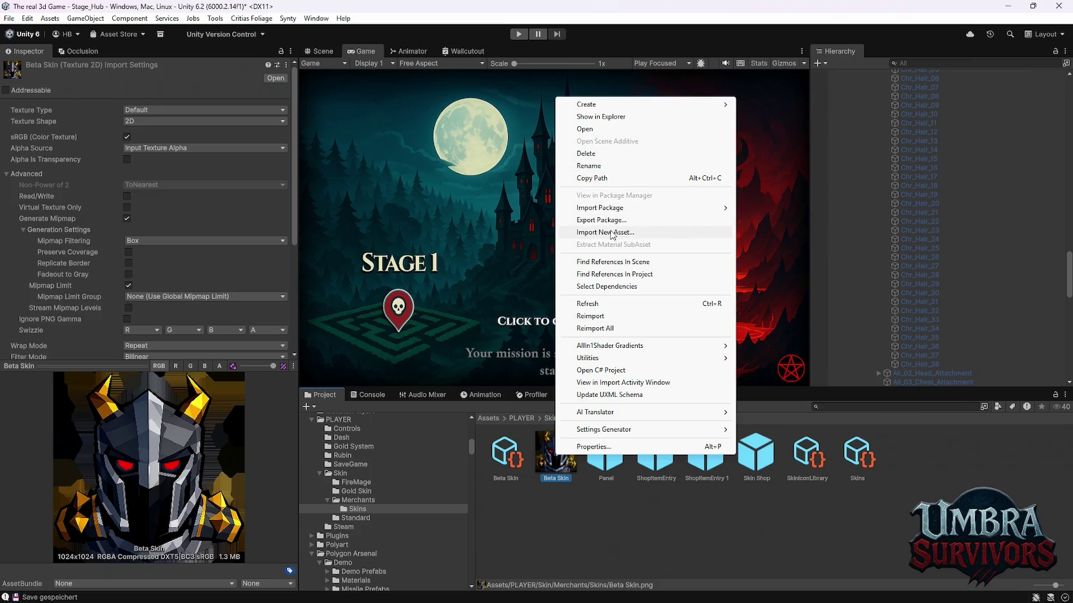
left_click(152, 149)
- Set Beta Skin to Sprite (2D and UI) with Sprite Mode Single and apply
left_click(140, 111)
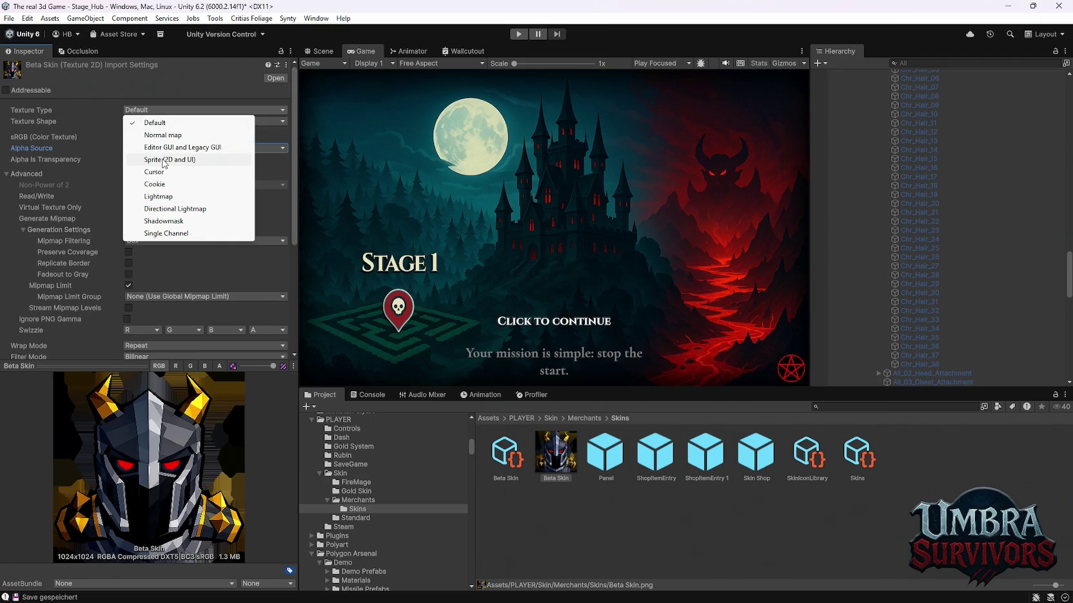
left_click(165, 160)
left_click(140, 137)
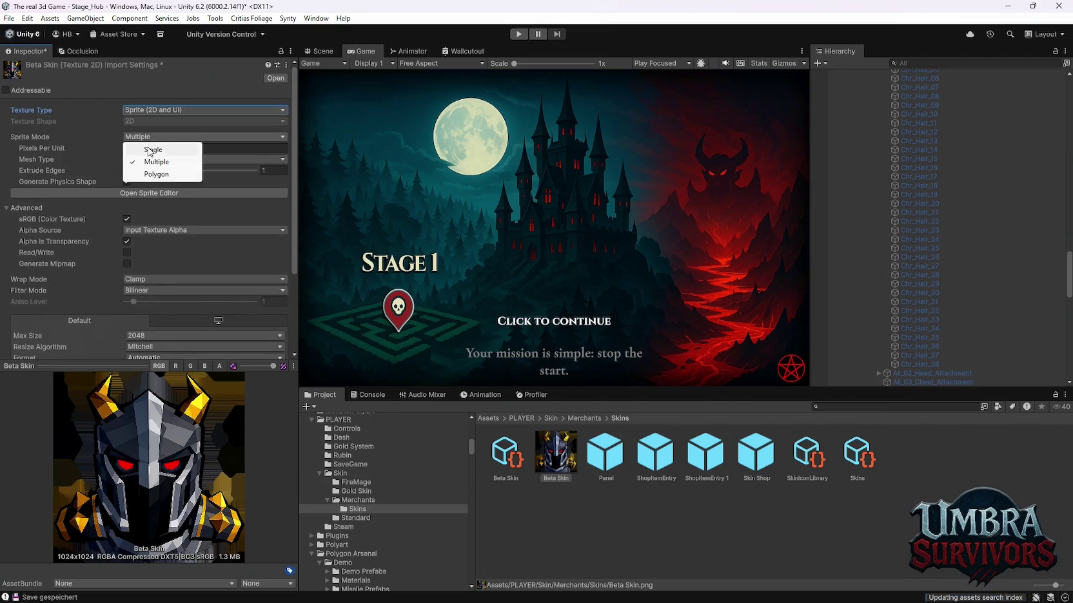
left_click(151, 149)
scroll(234, 304, "down", 5)
left_click(269, 291)
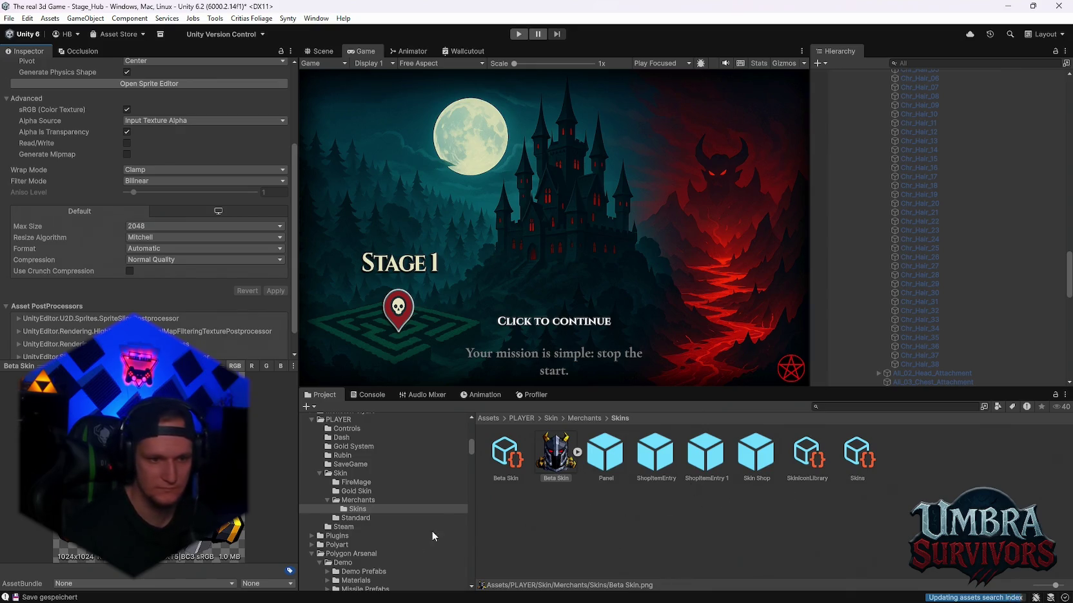
left_click(358, 518)
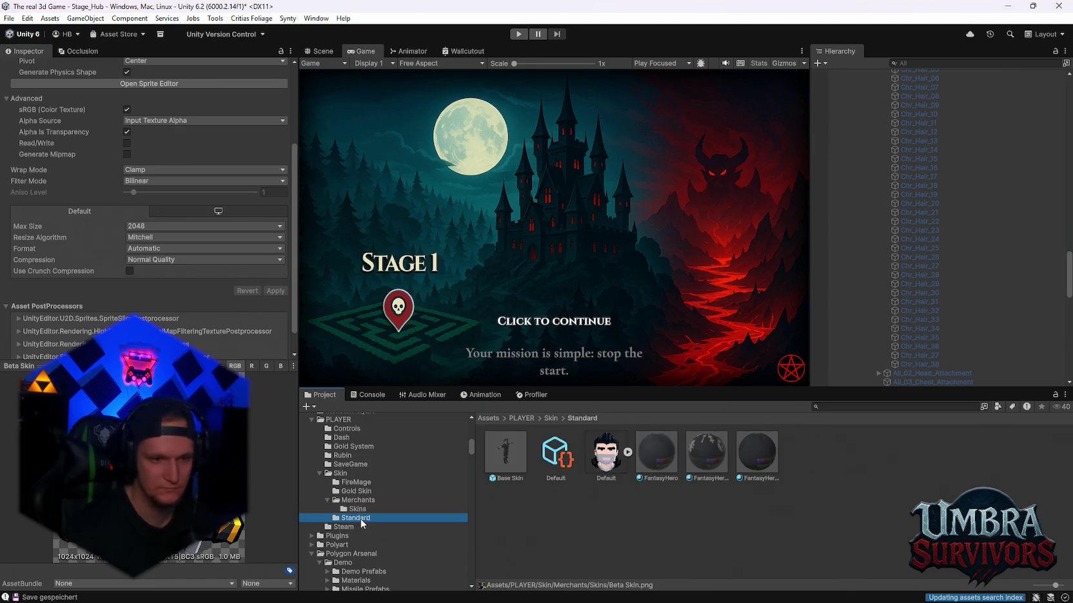
- Drag the Beta Skin, Gold Skin and Default sprites into the Skin_Beta, Skin_Gold and Skin_Default icon fields
left_click(594, 453)
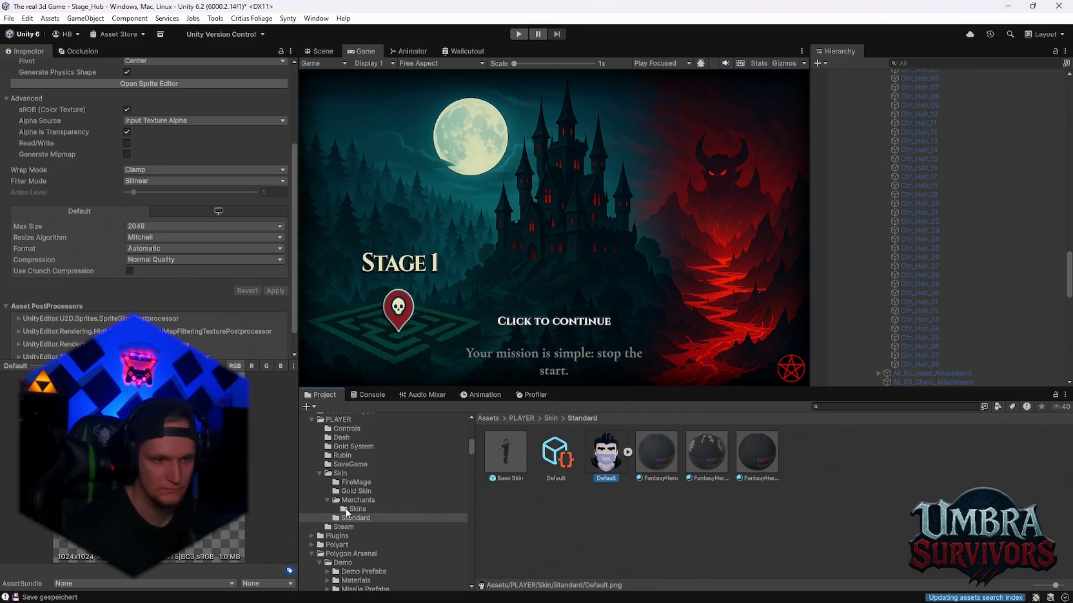
left_click(359, 491)
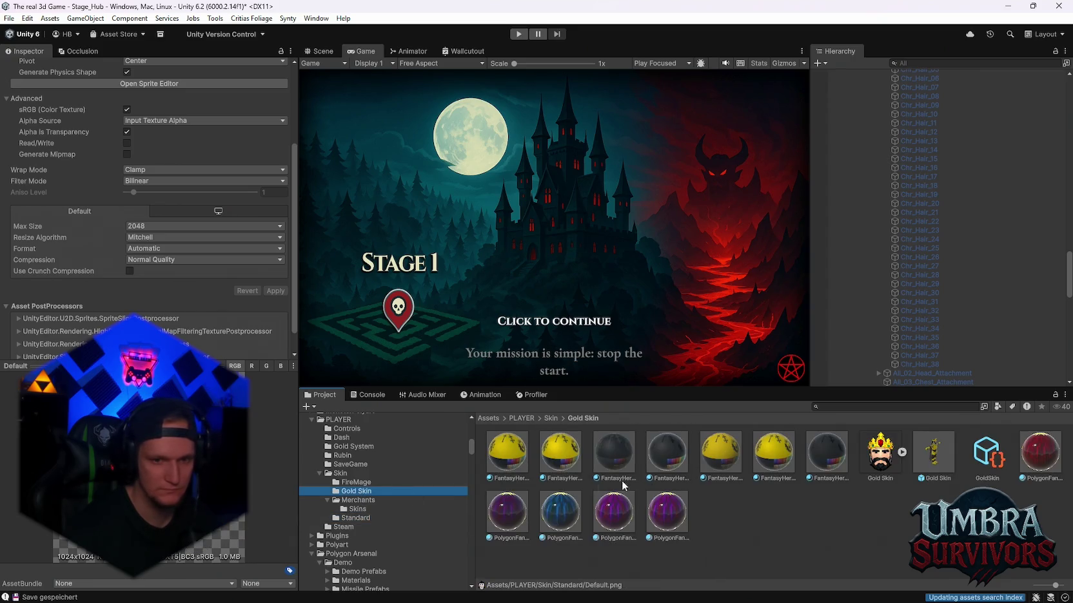
left_click(356, 483)
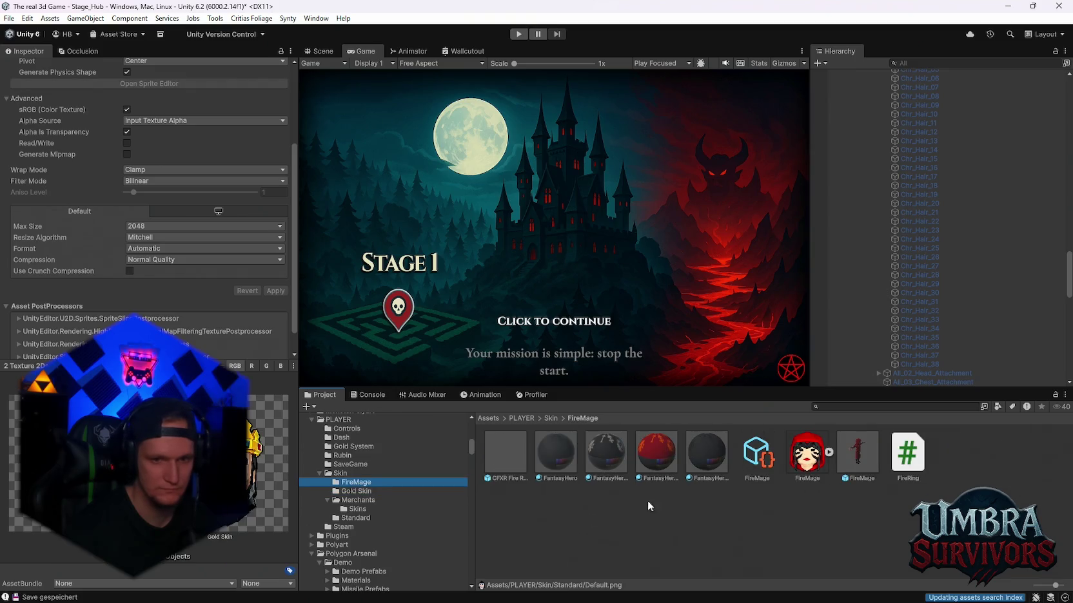
left_click(355, 510)
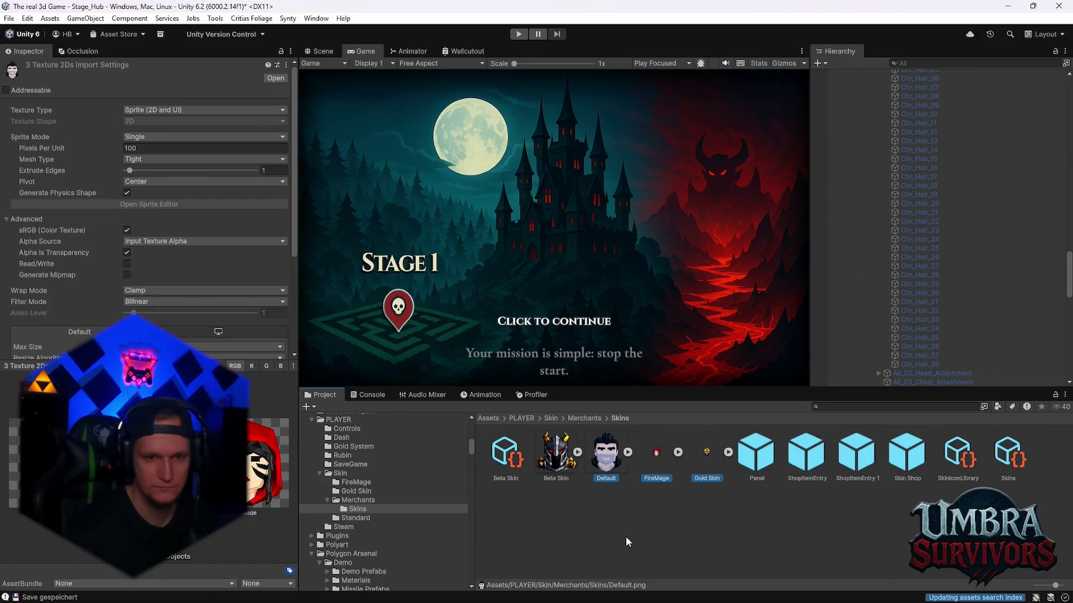
left_click(972, 464)
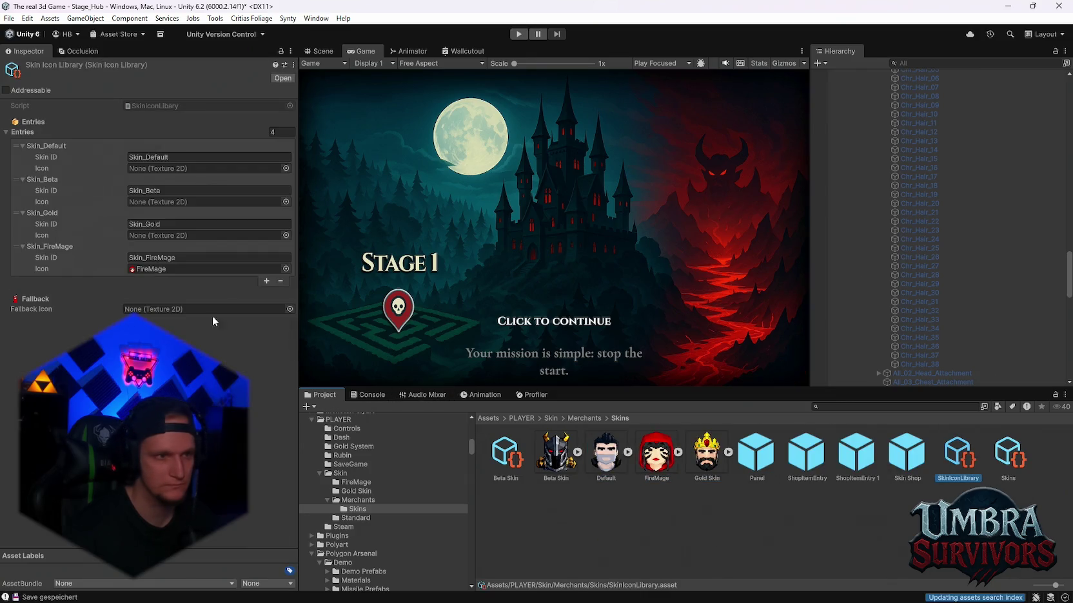
mouse_move(558, 454)
left_mouse_down()
mouse_move(361, 309)
mouse_move(142, 202)
left_mouse_up()
left_click_drag(706, 459, 161, 234)
mouse_move(612, 462)
left_mouse_down()
mouse_move(486, 367)
mouse_move(155, 173)
left_mouse_up()
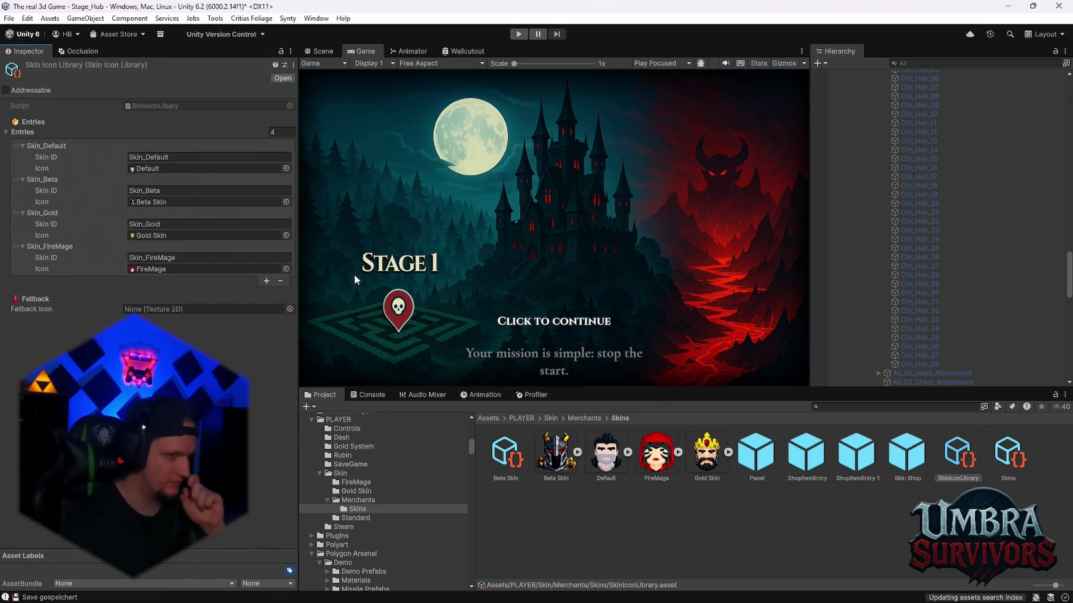
scroll(393, 492, "down", 5)
- Search the project for 'player' and open the PLAYER/Skin/Merchants/Skins folder
left_click(468, 456)
scroll(401, 529, "down", 15)
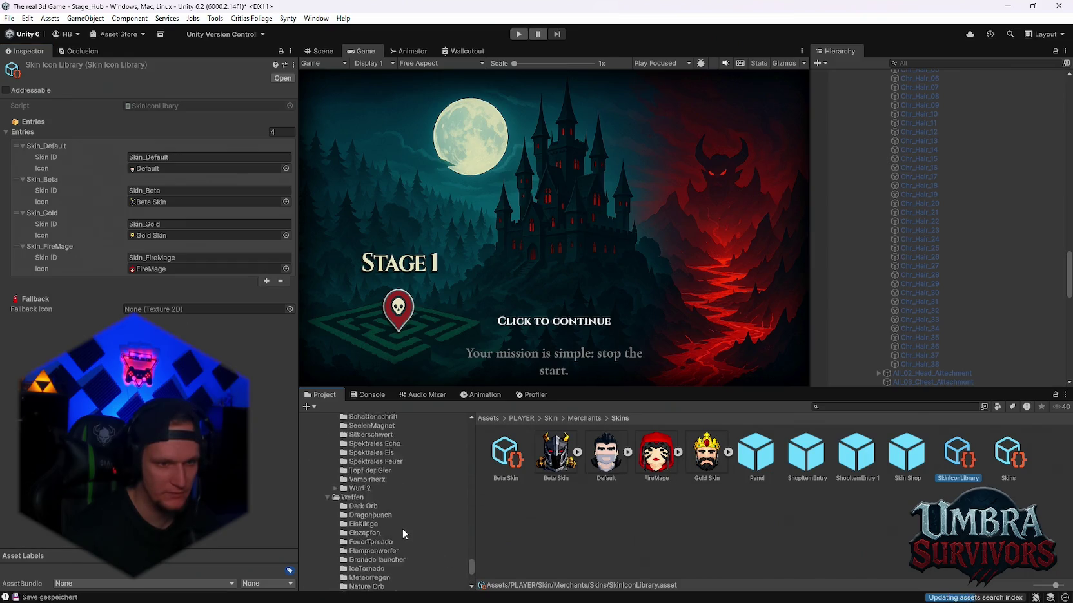
scroll(402, 529, "up", 3)
left_click(831, 407)
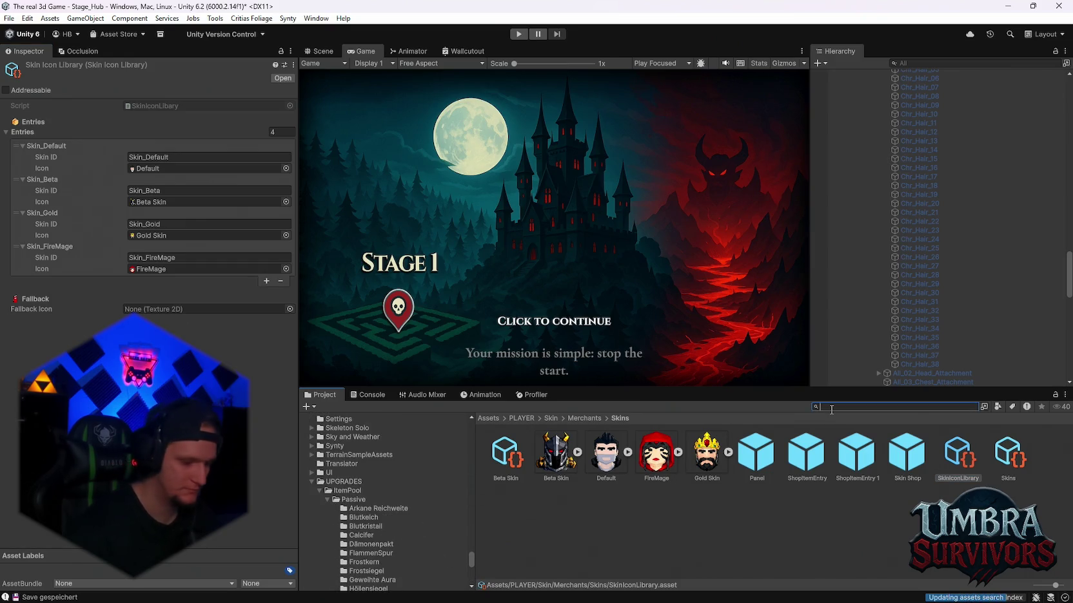
type("plyer")
key("BackSpace")
key("BackSpace")
key("BackSpace")
type("ayer")
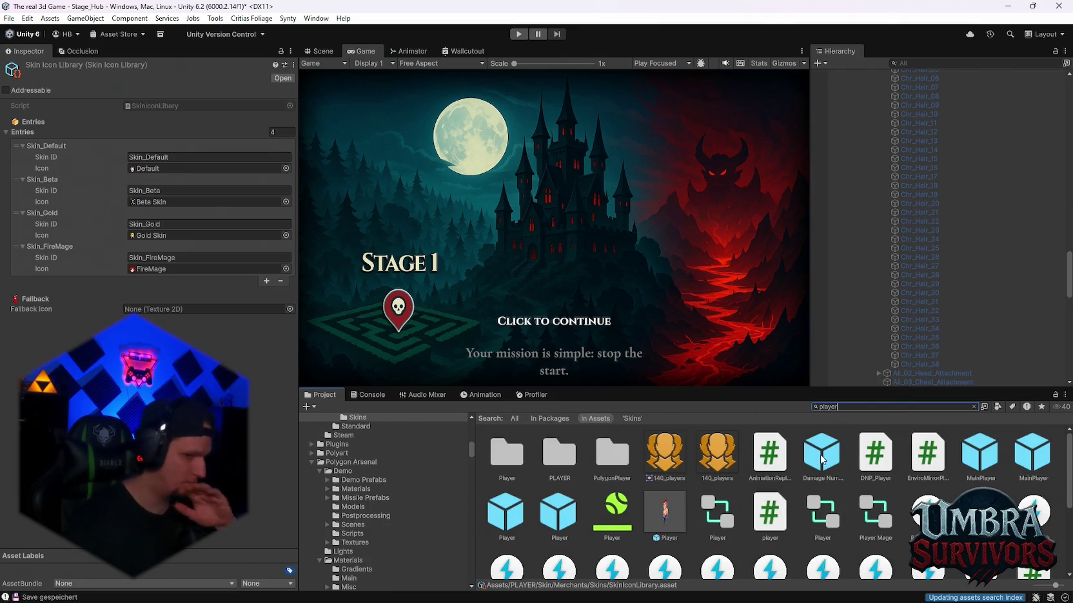
left_click(566, 469)
double_click(567, 469)
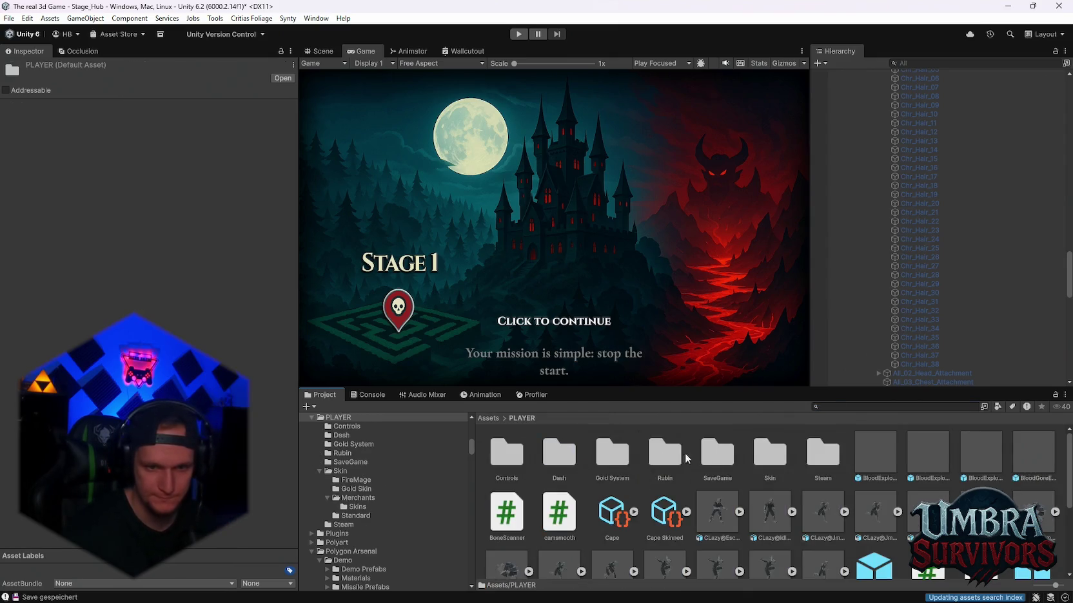
double_click(758, 453)
double_click(607, 453)
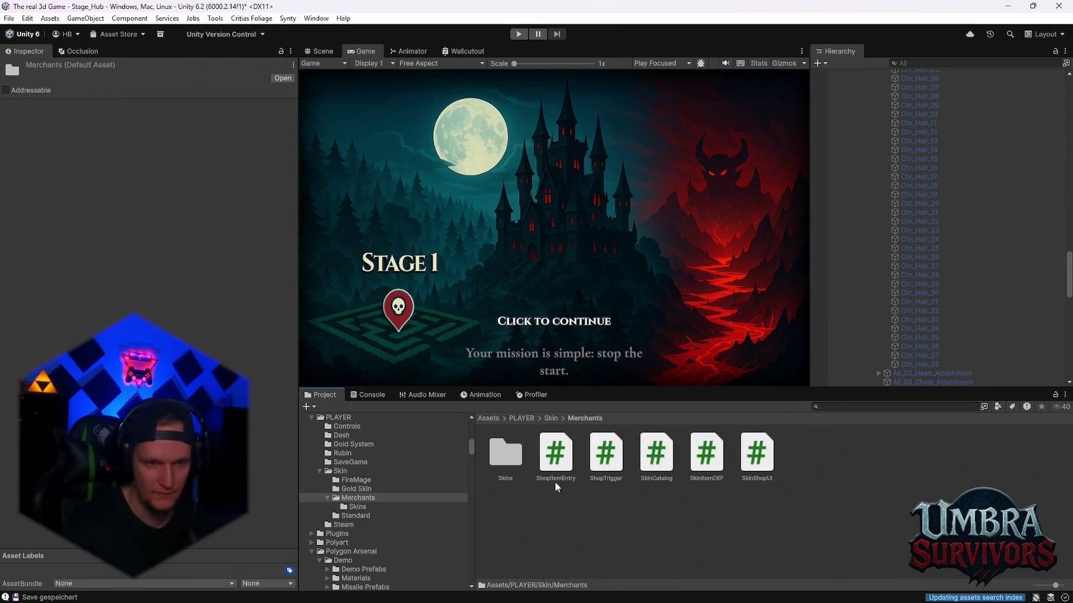
double_click(488, 450)
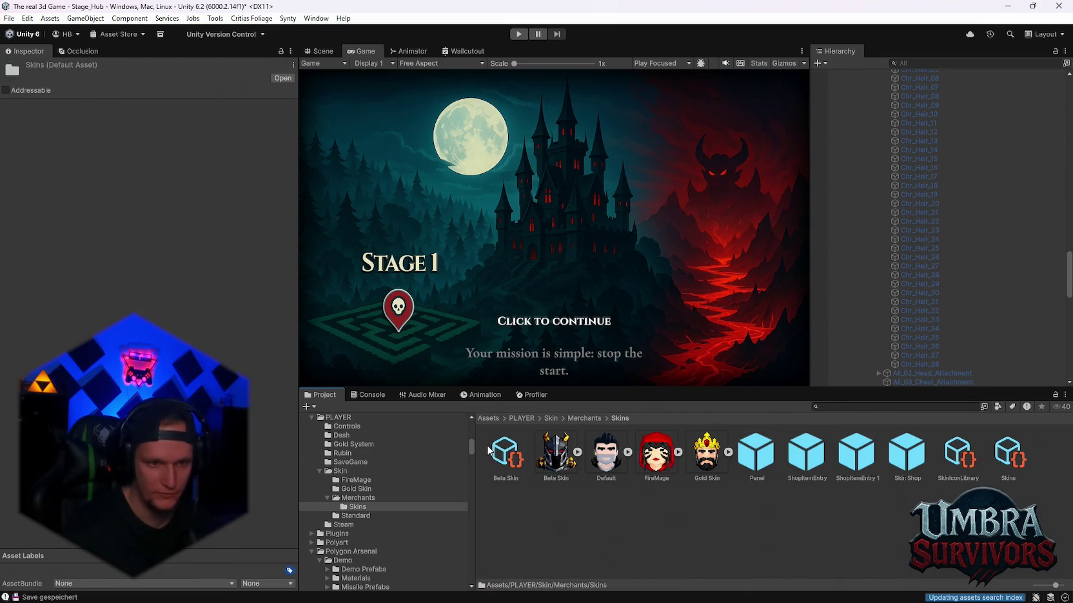
- Drag the Beta Skin sprite into the Beta Skin item definition's Icon field
left_click(970, 464)
left_click(1007, 463)
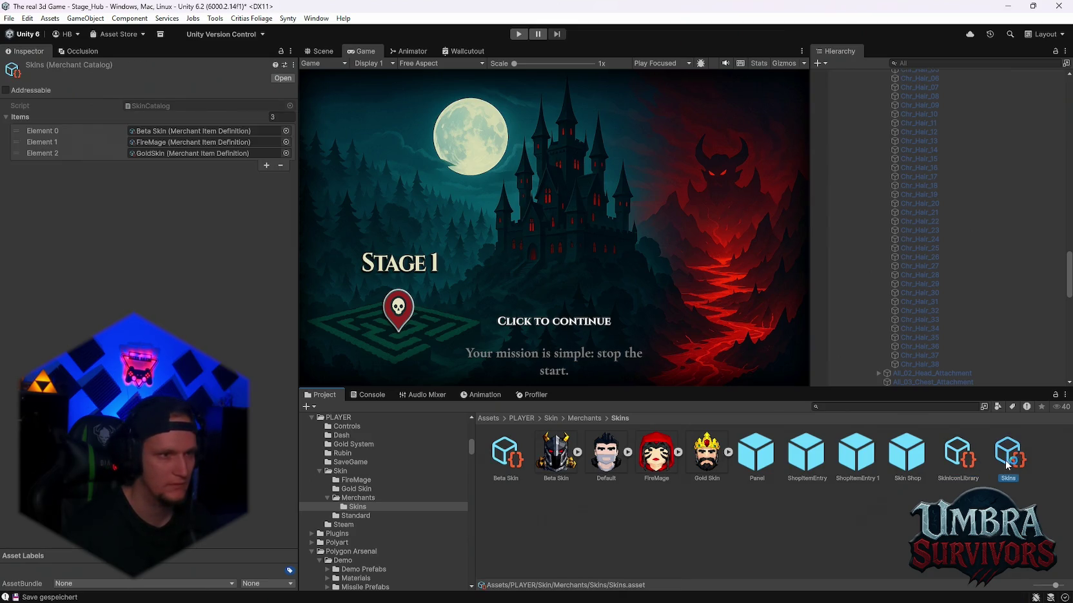
left_click(506, 456)
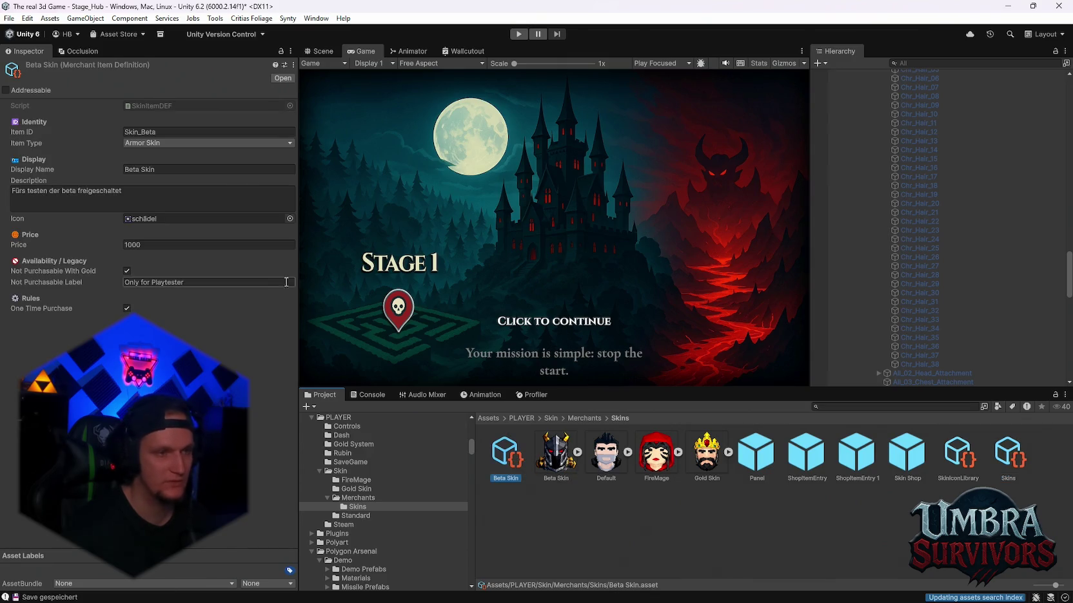
mouse_move(558, 459)
left_mouse_down()
mouse_move(207, 209)
mouse_move(206, 219)
left_mouse_up()
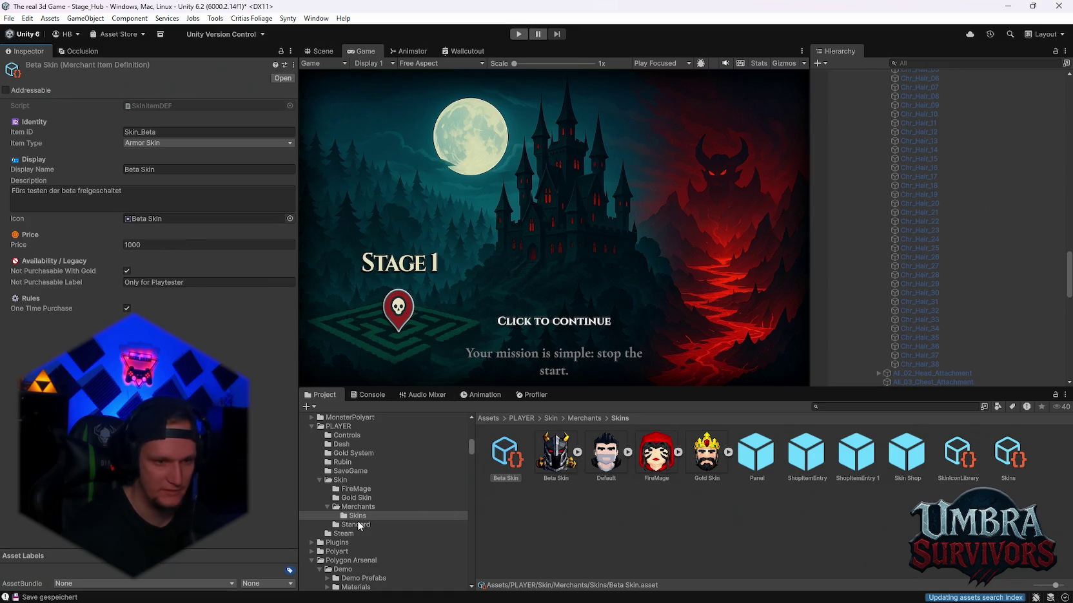
left_click(357, 508)
left_click(357, 498)
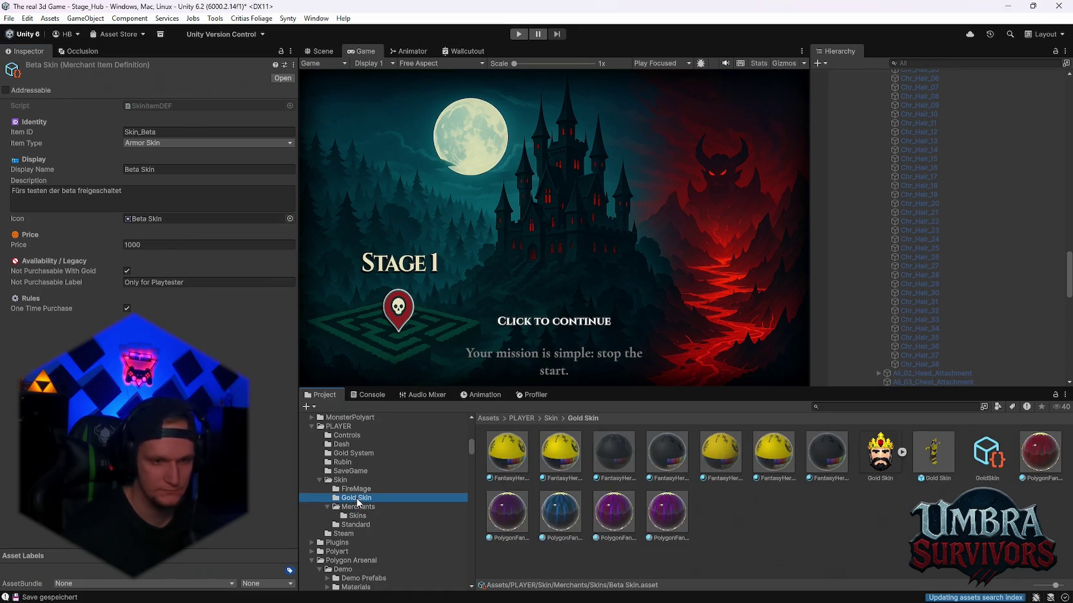
- Make the Gold Skin image the Gold Skin item's icon, then open the Standard folder's Default item
left_click(987, 457)
mouse_move(942, 463)
left_mouse_down()
mouse_move(890, 458)
mouse_move(145, 221)
left_mouse_up()
left_click(358, 525)
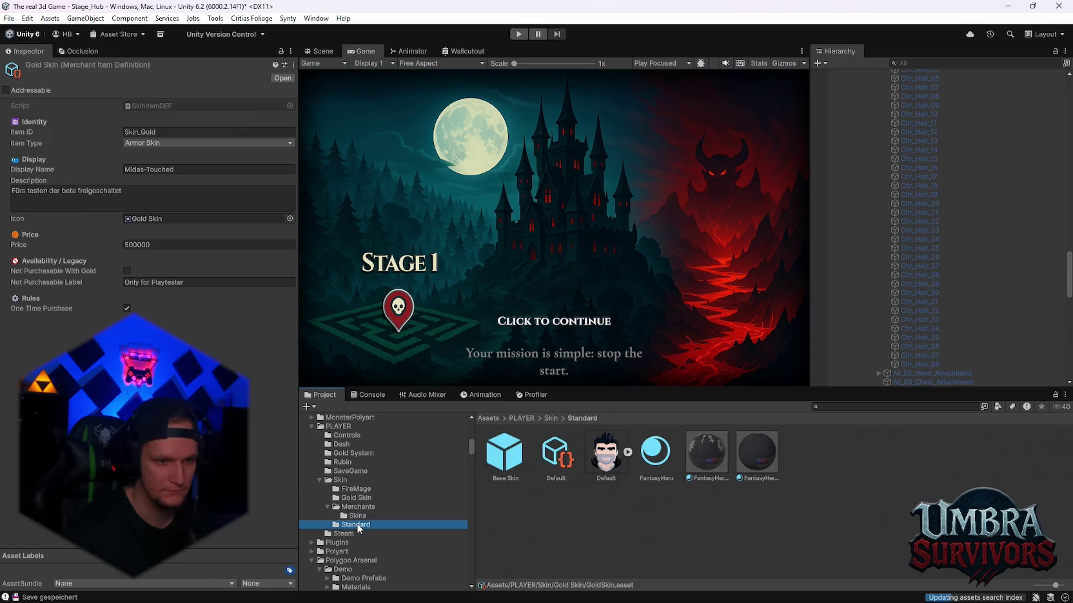
left_click(557, 459)
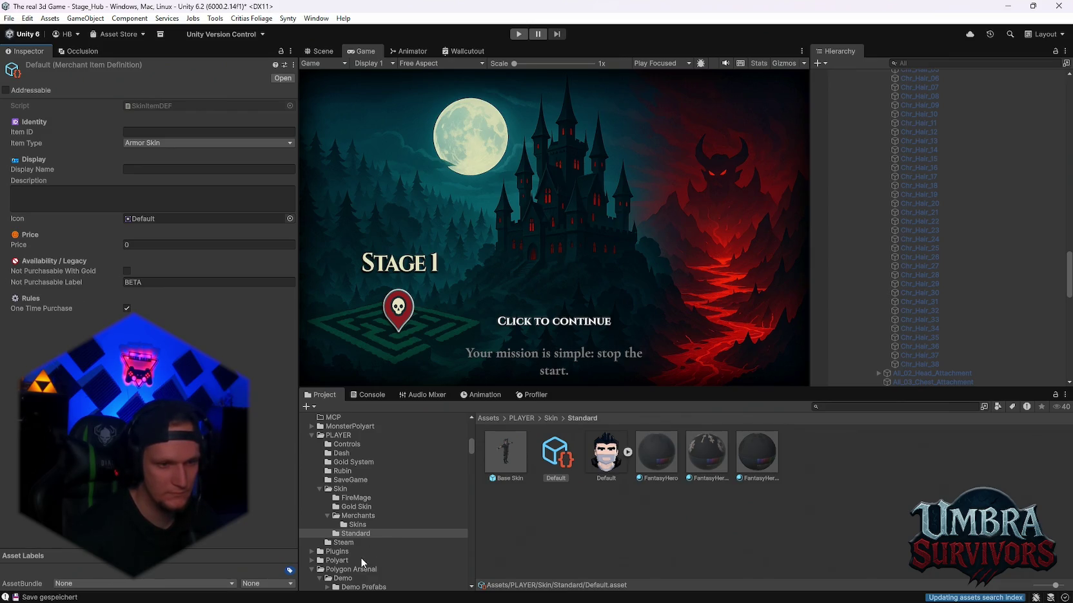
- Open the FireMage skin folder and inspect its FantasyHero 3 material
left_click(353, 499)
left_click(745, 464)
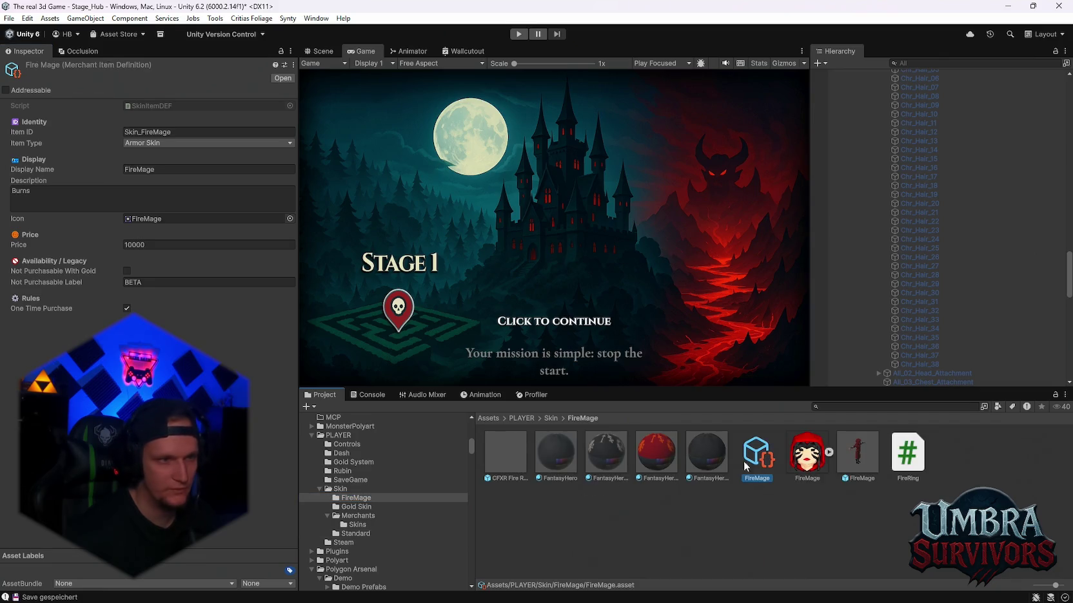
left_click(701, 456)
scroll(398, 520, "down", 10)
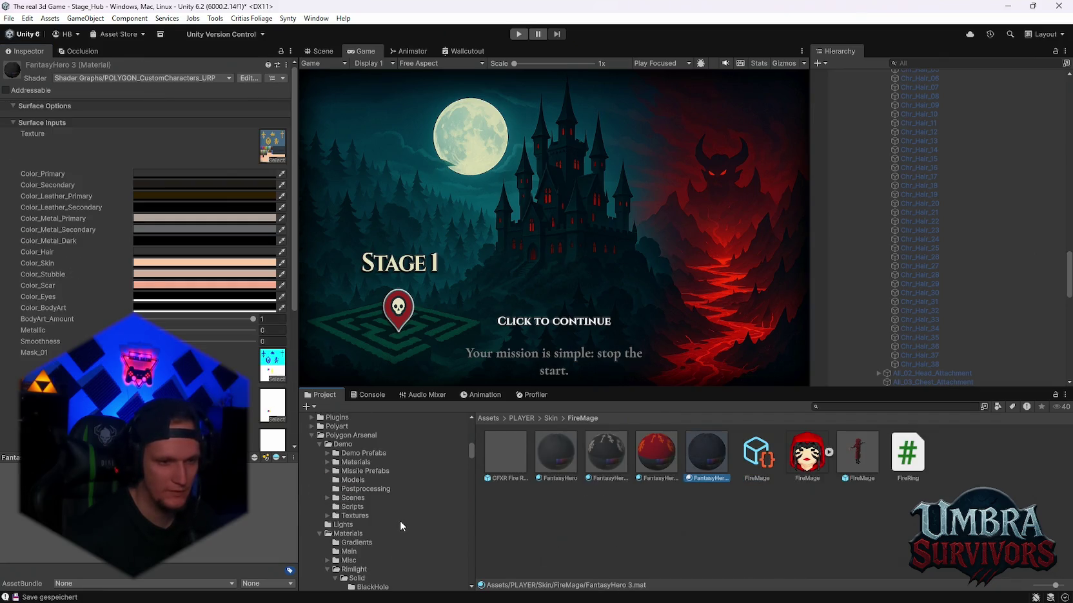
- Search the project assets for 'leaderbaord' to locate the Leaderboard C# script
scroll(394, 506, "down", 10)
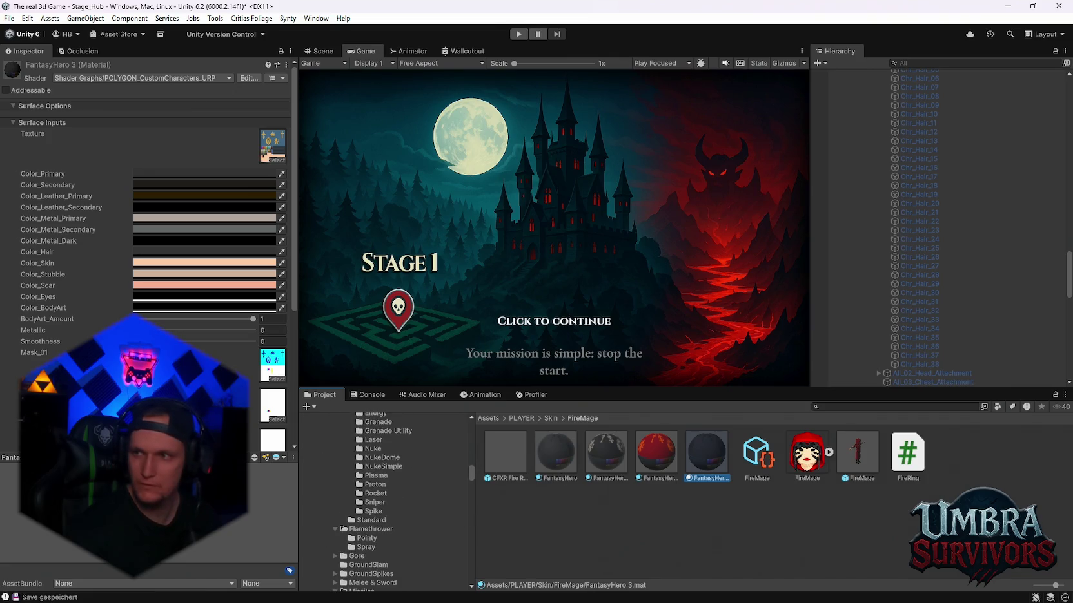
scroll(373, 500, "down", 5)
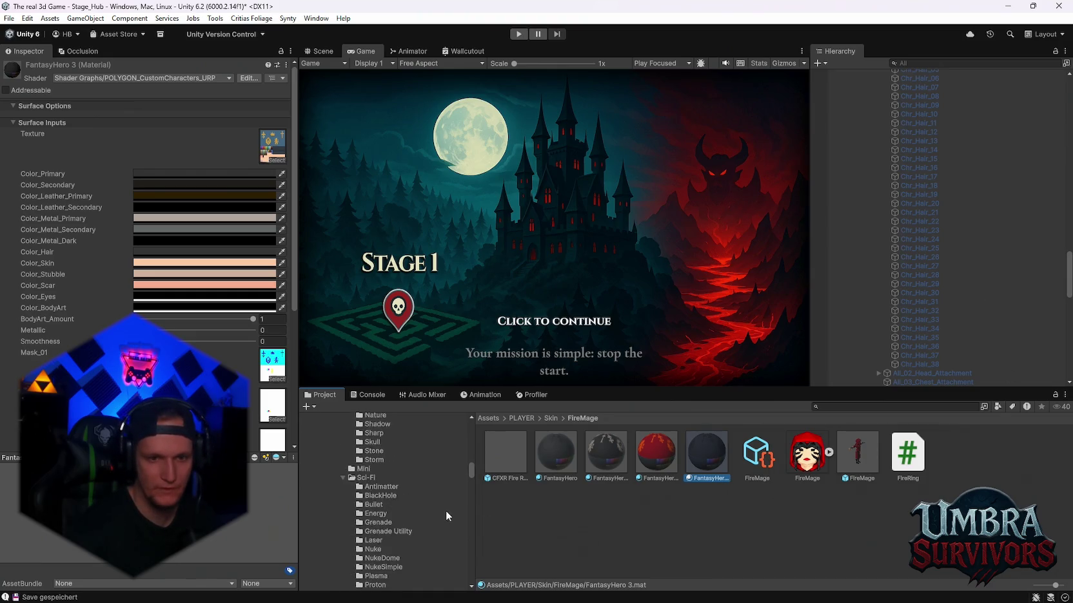
left_click(908, 408)
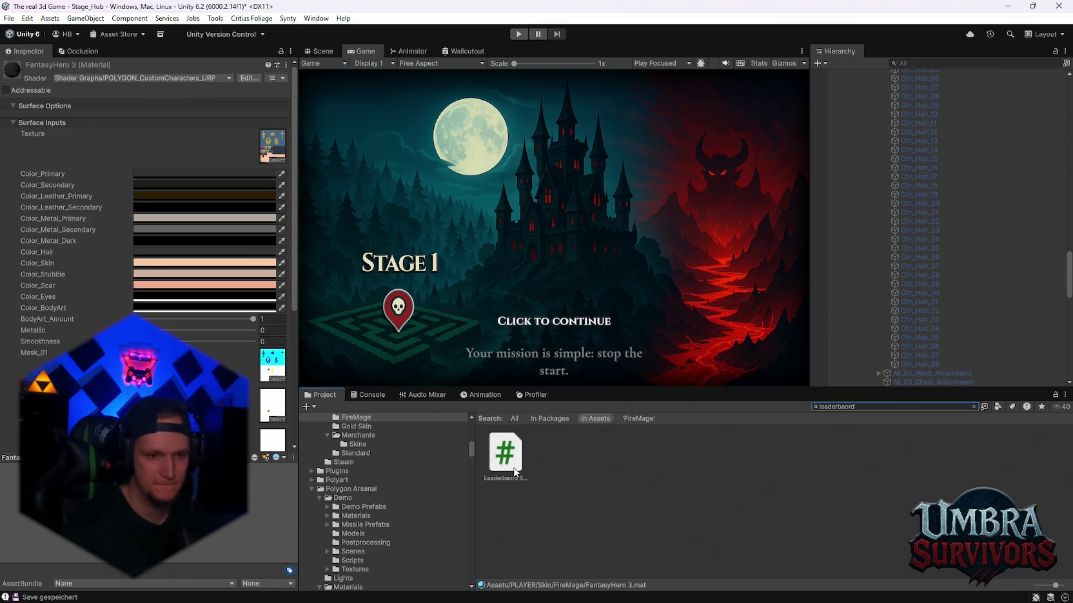
- Replace the old search with 'lead' and open the LeaderBoard folder
left_click(514, 469)
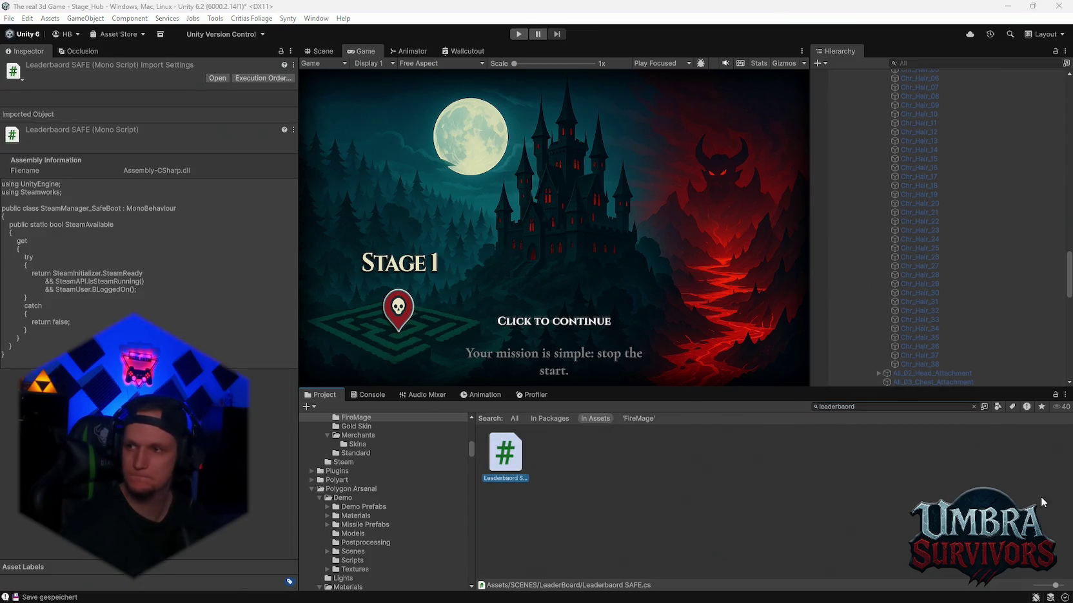
left_click(875, 406)
key("BackSpace")
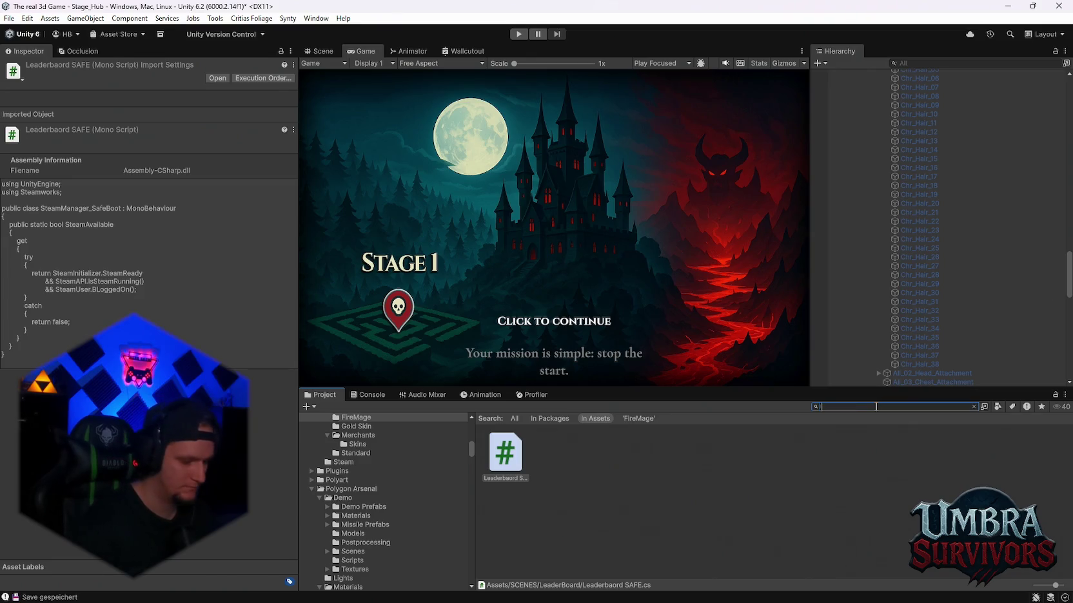
type("leader")
key("Down")
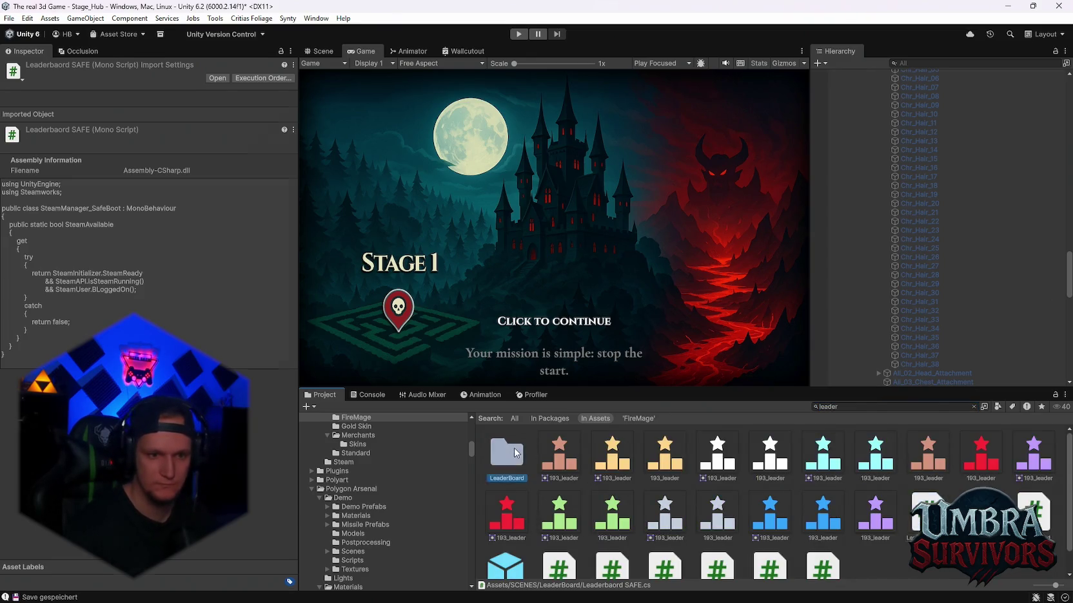
key("Return")
- Open the Leaderboard prefab for editing and expand the Entry Avatar Images list
double_click(1024, 454)
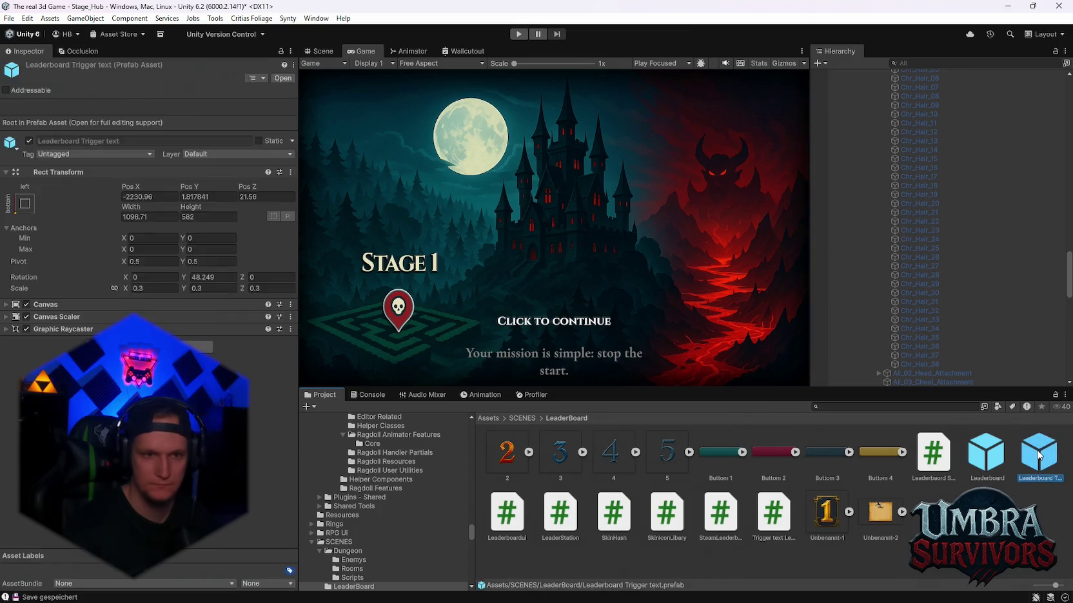
double_click(990, 456)
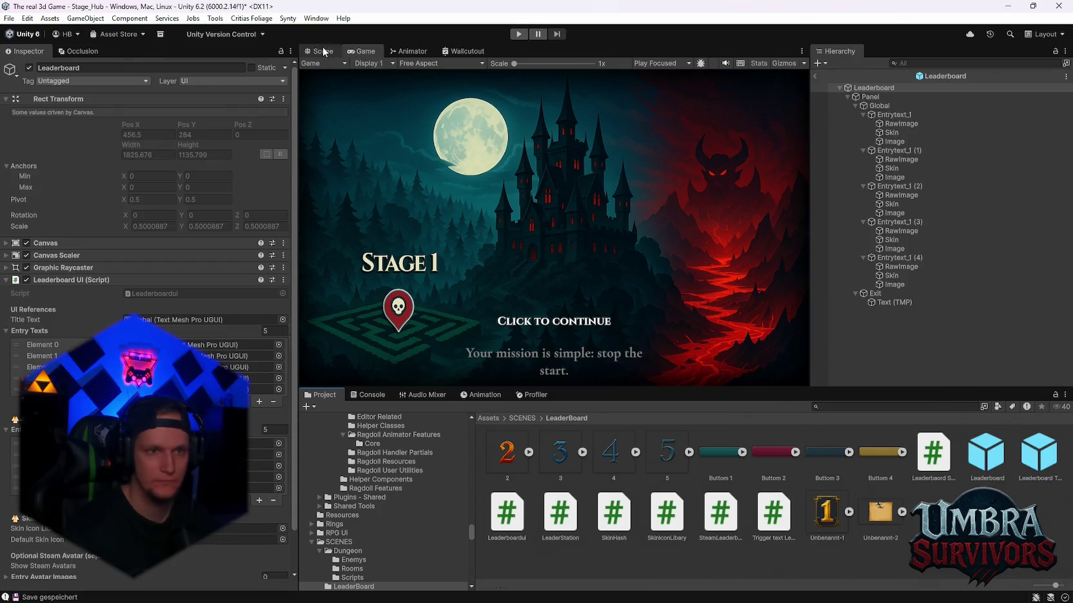
scroll(582, 210, "up", 1)
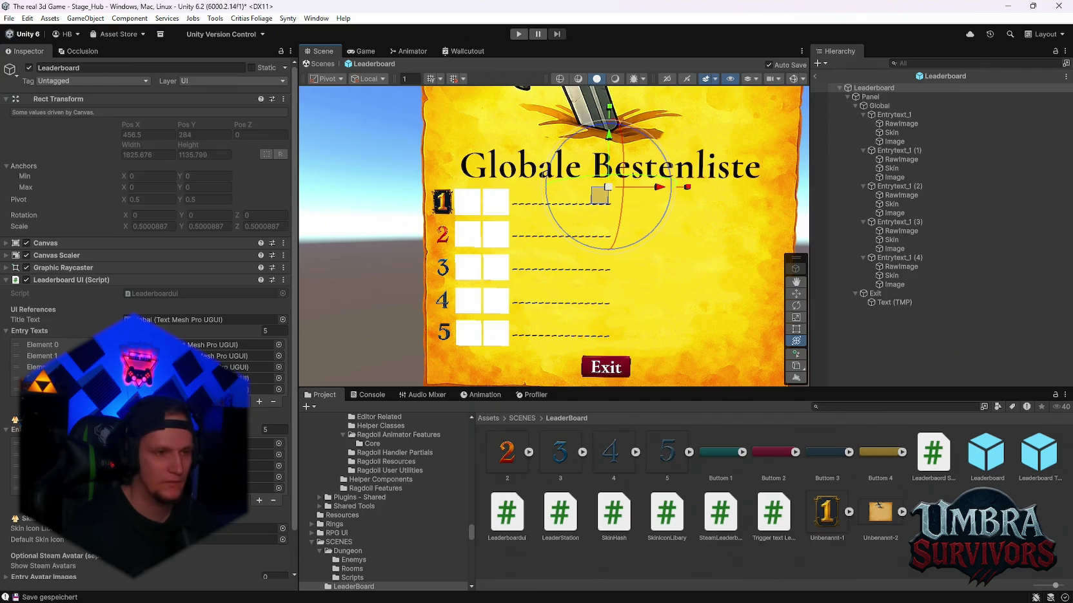
scroll(148, 194, "down", 2)
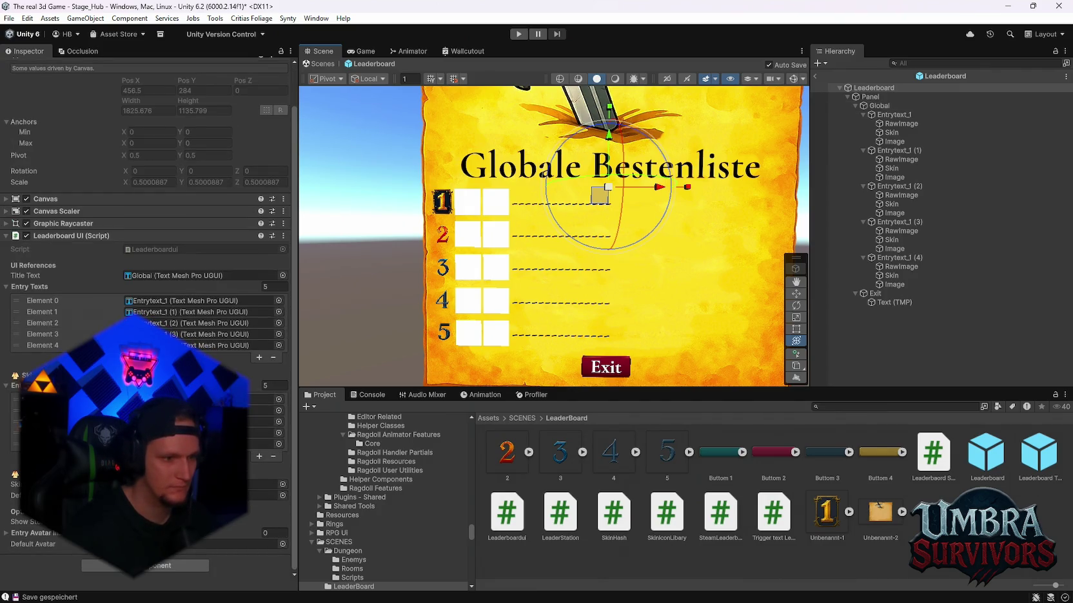
left_click(7, 533)
- Grow the Entry Avatar Images list to 5 elements
scroll(13, 532, "down", 1)
left_click(259, 530)
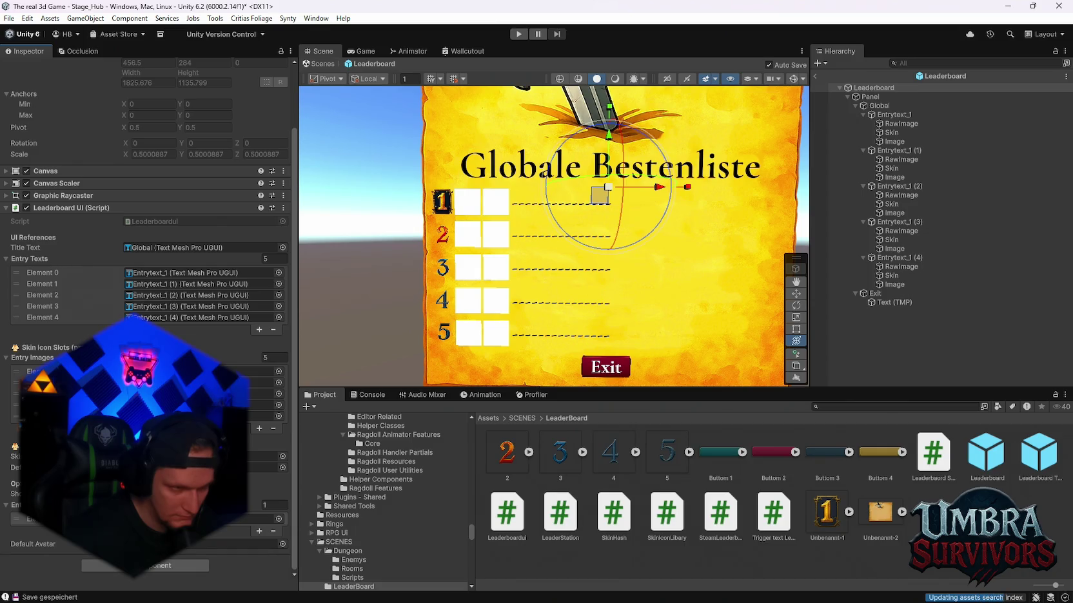
left_click(264, 371)
left_click(264, 382)
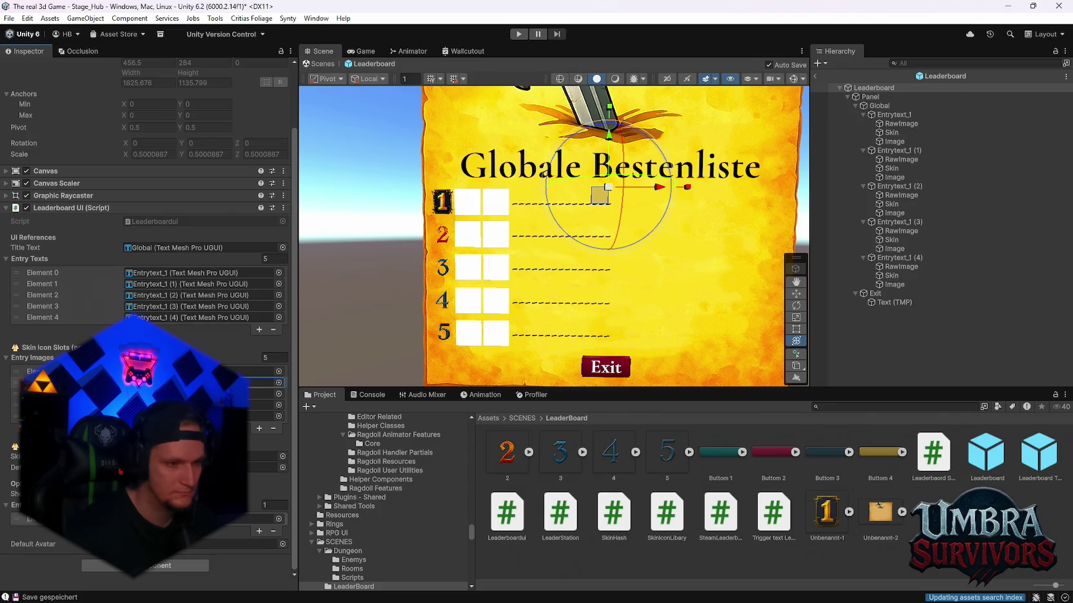
left_click(258, 534)
left_click(258, 534)
left_click(258, 544)
left_click(258, 555)
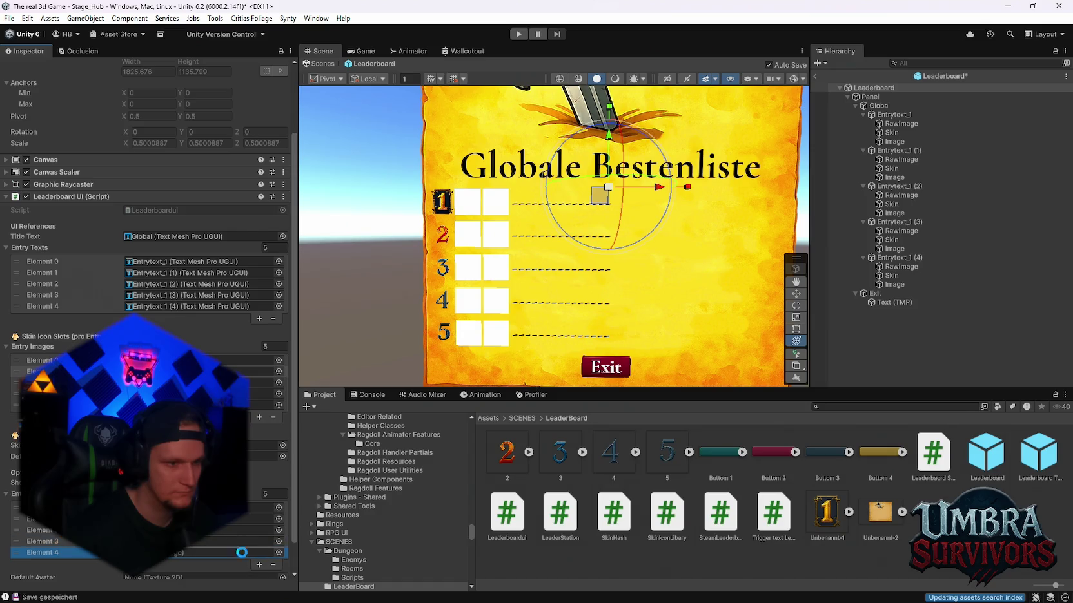
scroll(224, 530, "down", 2)
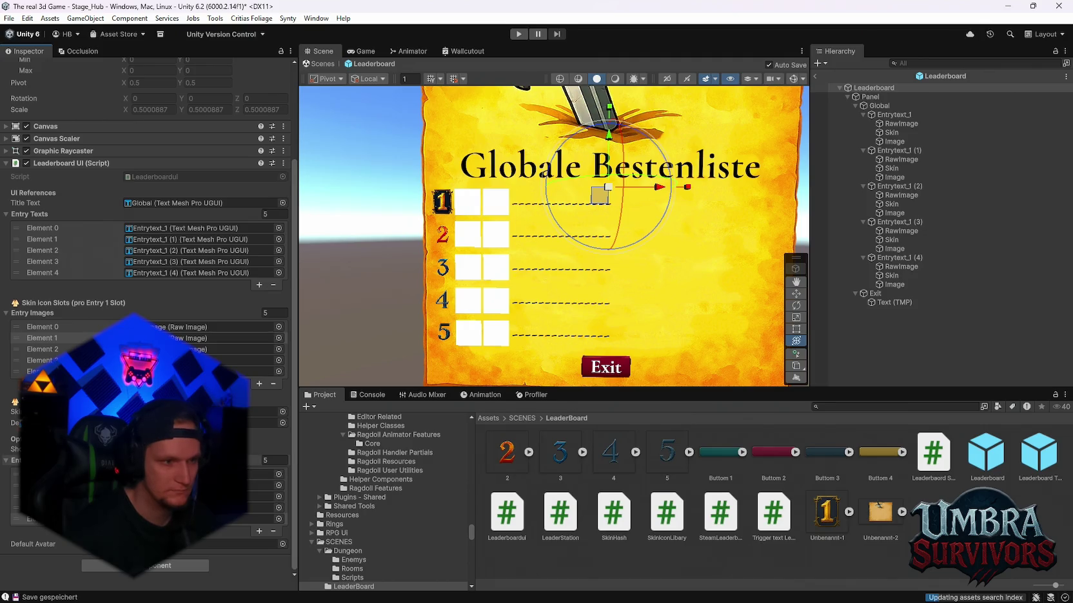
- Inspect the first entry's RawImage, Image and Skin children, then reselect the Leaderboard root
left_click(896, 123)
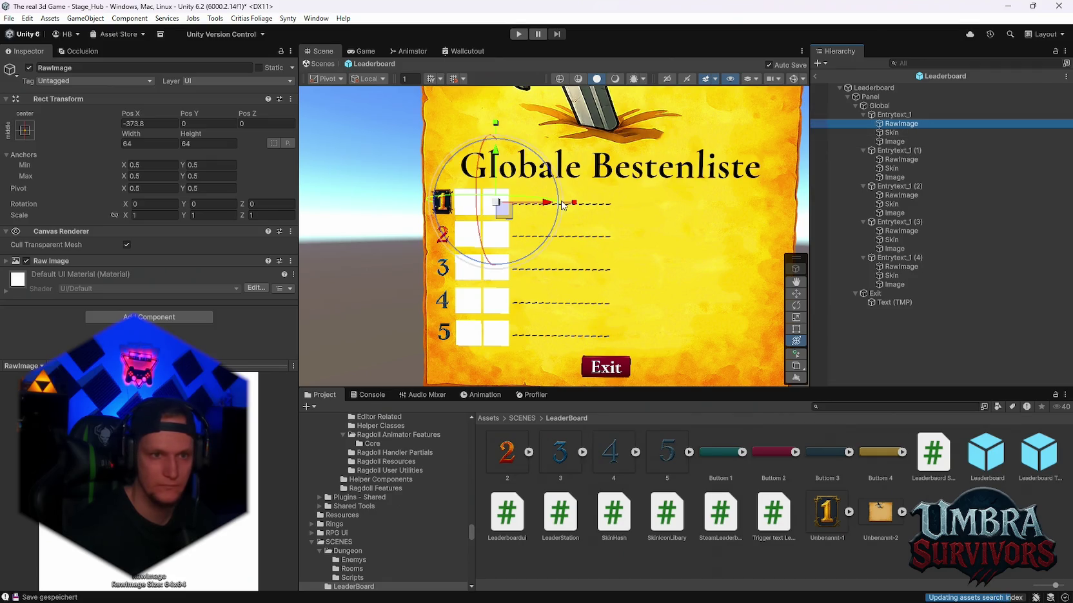
left_click(796, 294)
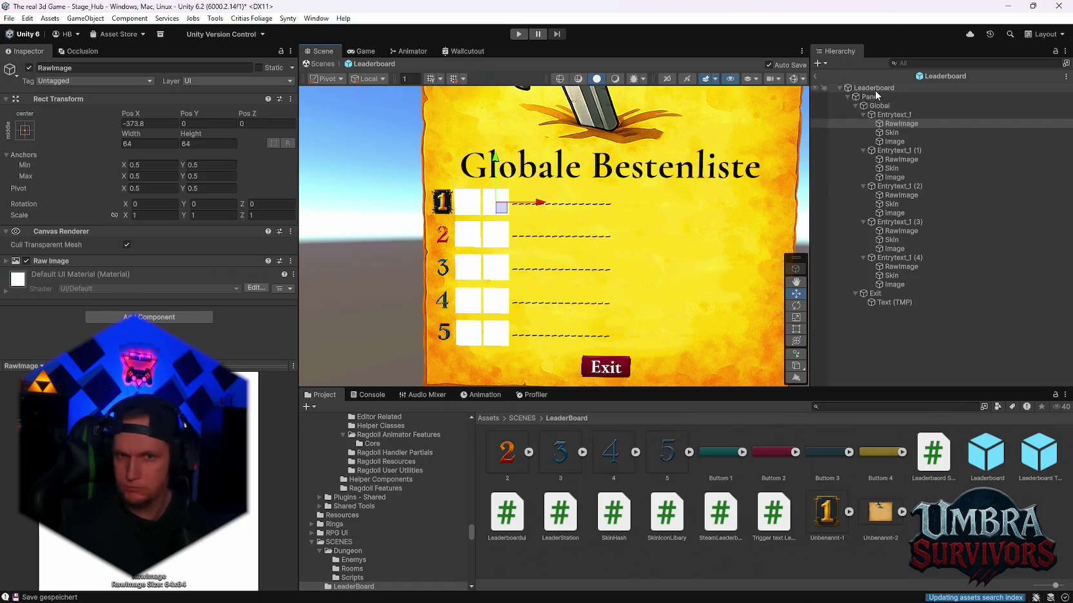
left_click(892, 140)
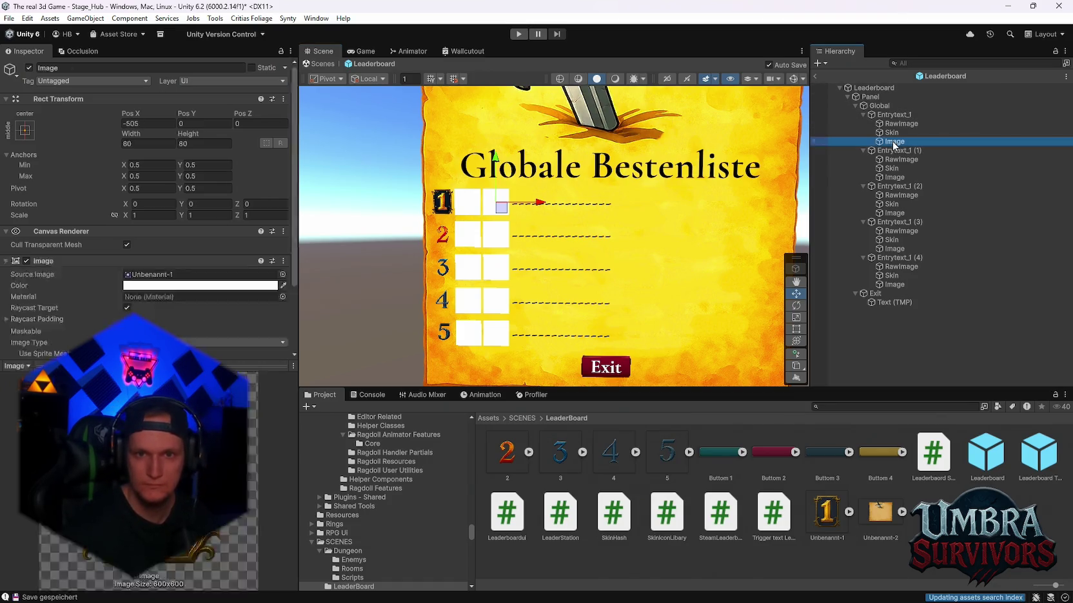
left_click(893, 132)
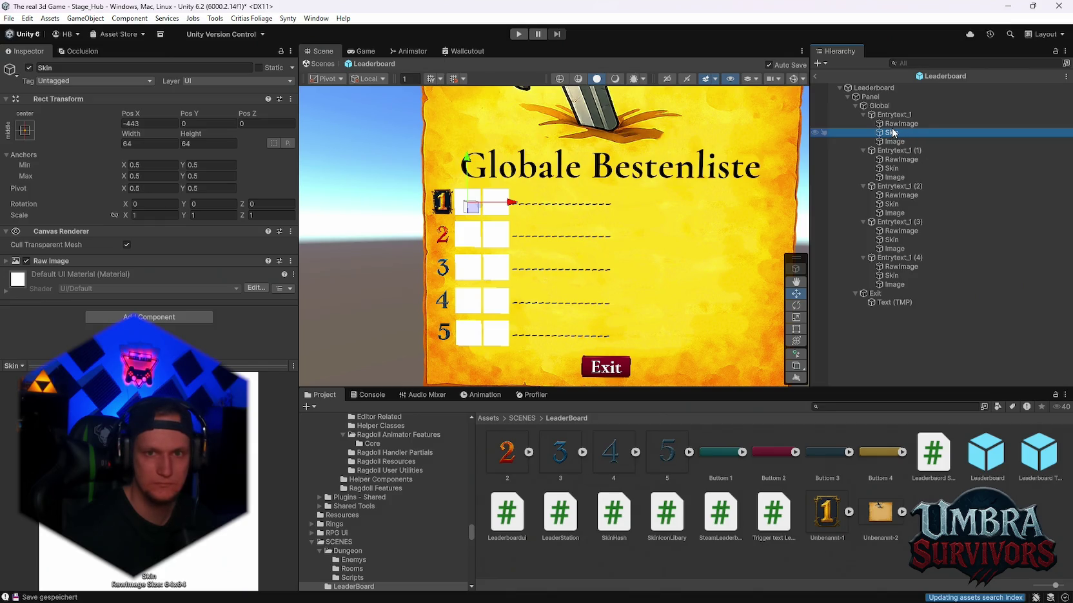
left_click(872, 88)
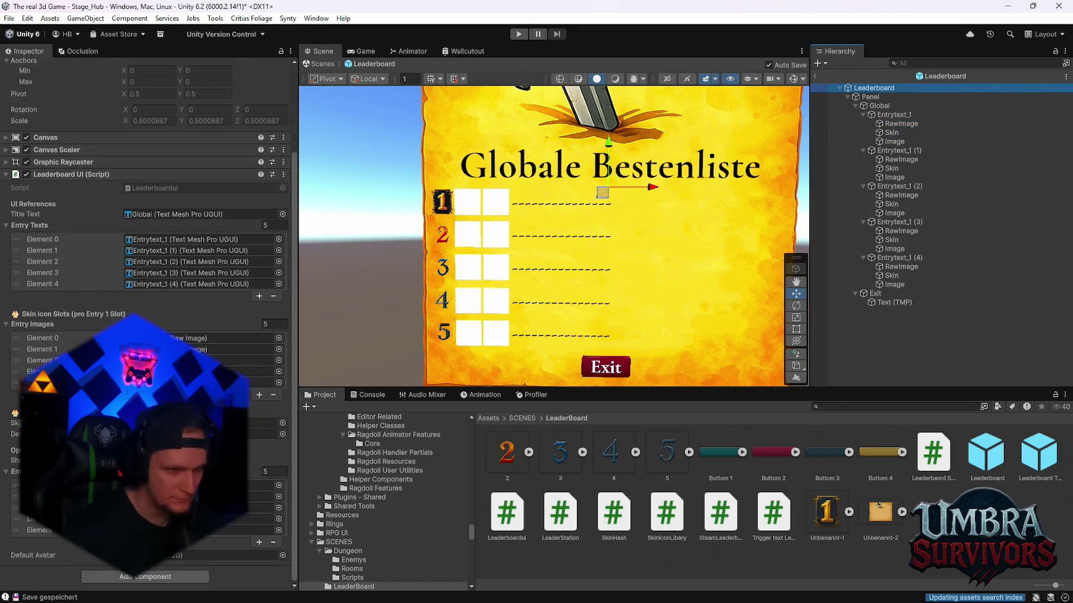
left_click(219, 338)
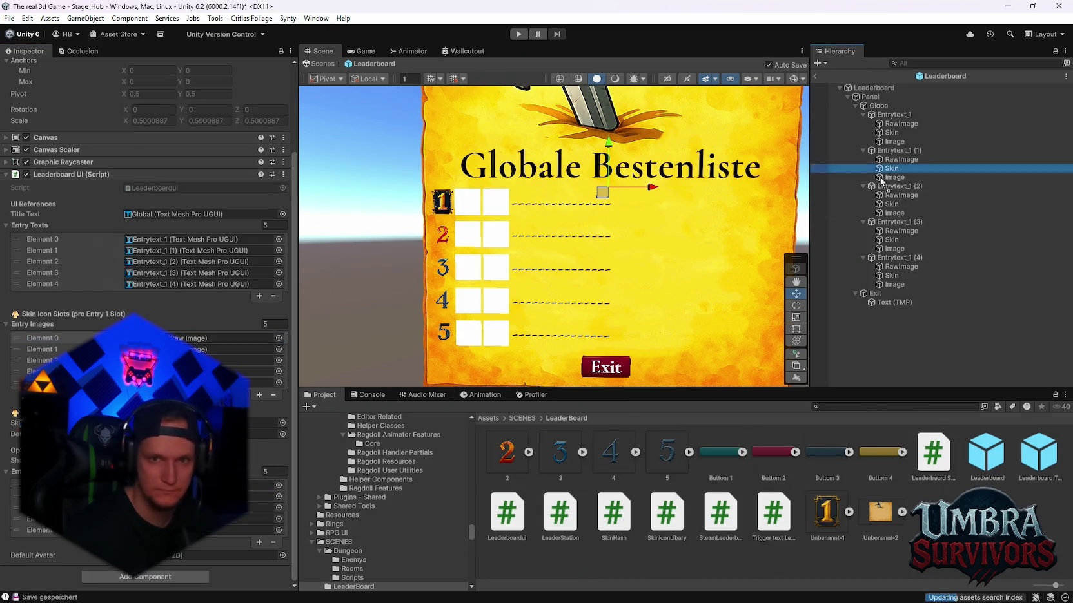
left_click(193, 338)
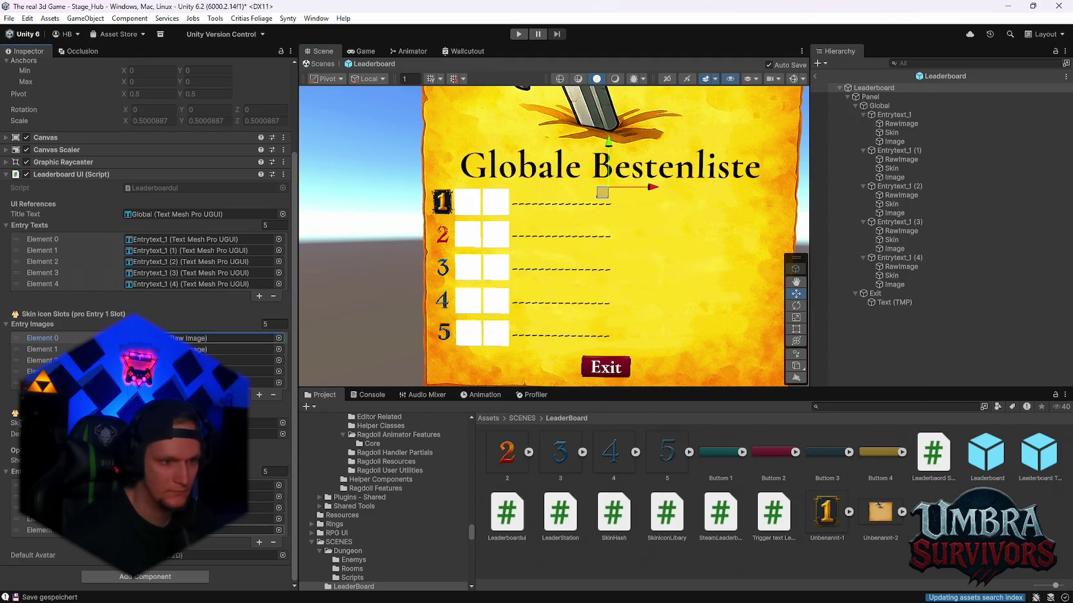
left_click(264, 496)
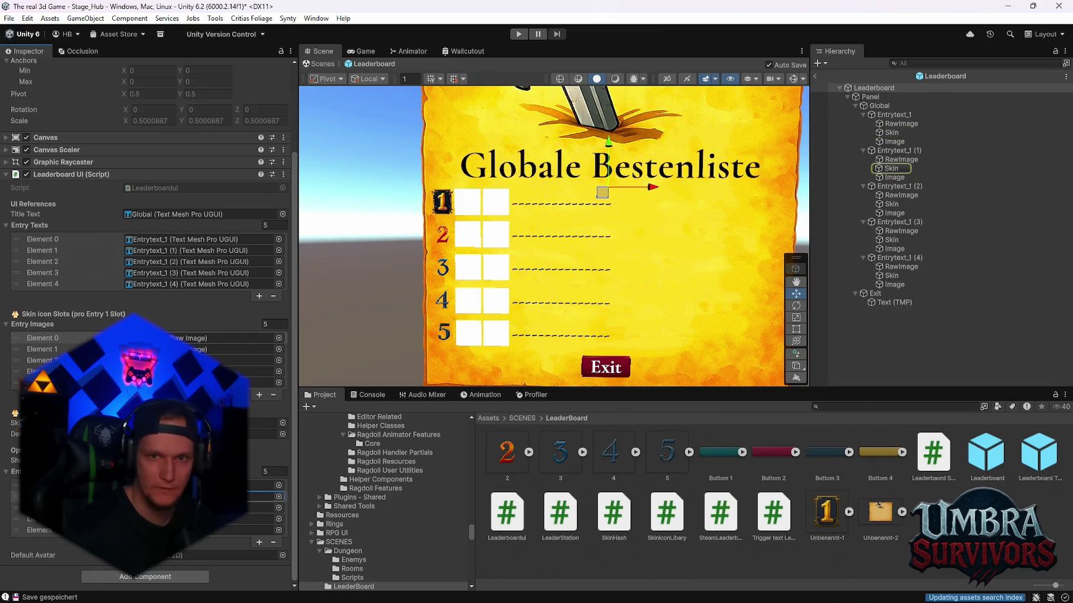
left_click(264, 507)
left_click(264, 518)
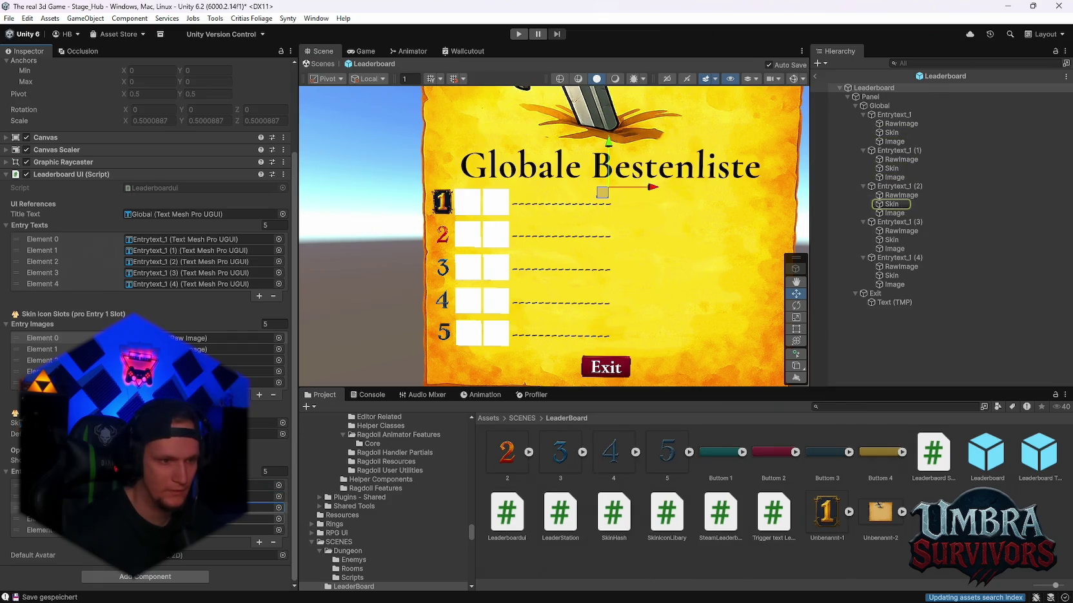
left_click(264, 529)
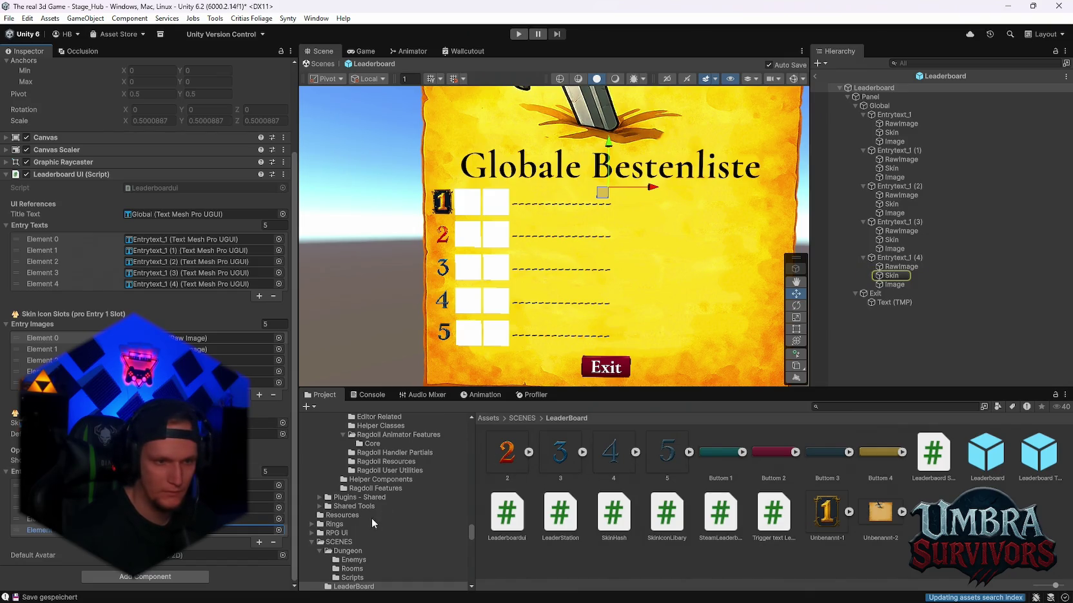
left_click_drag(468, 527, 477, 439)
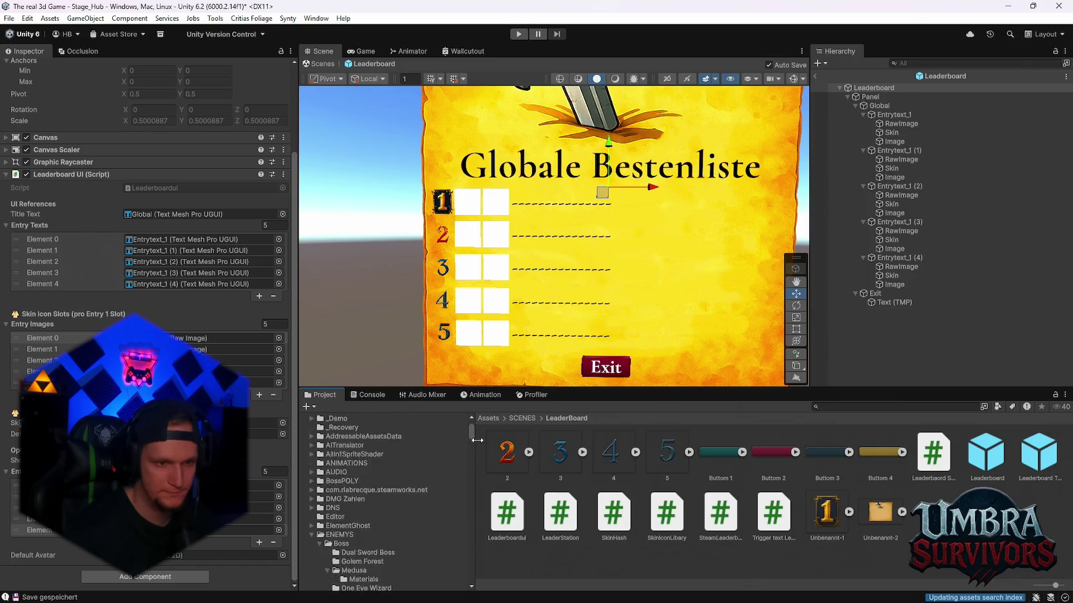
- Scroll to PLAYER > Skin > Merchants and open its Skins folder
scroll(422, 499, "down", 5)
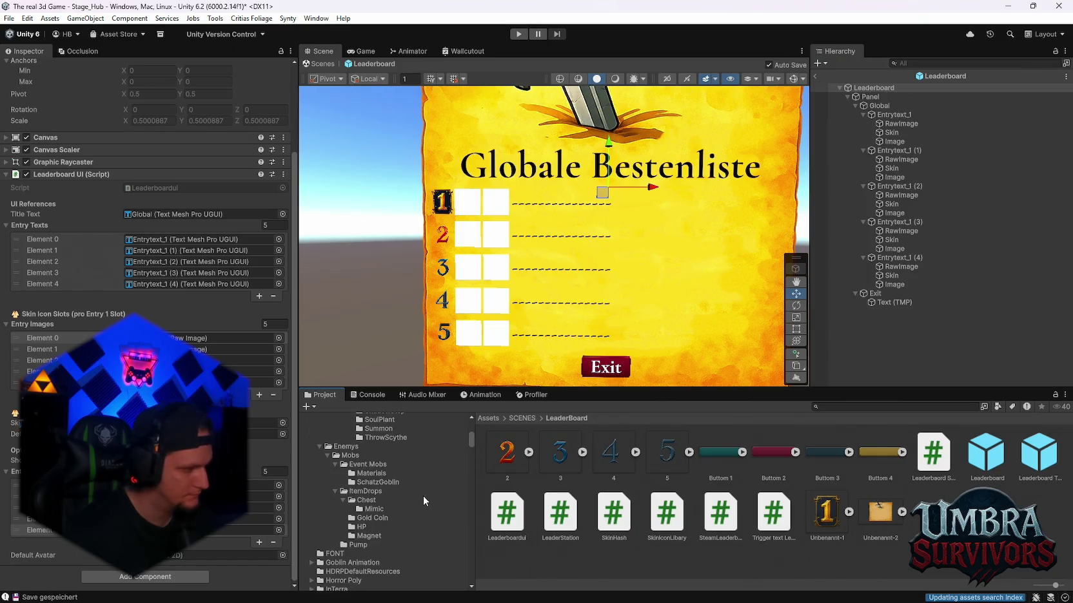
scroll(406, 490, "up", 5)
scroll(398, 489, "down", 5)
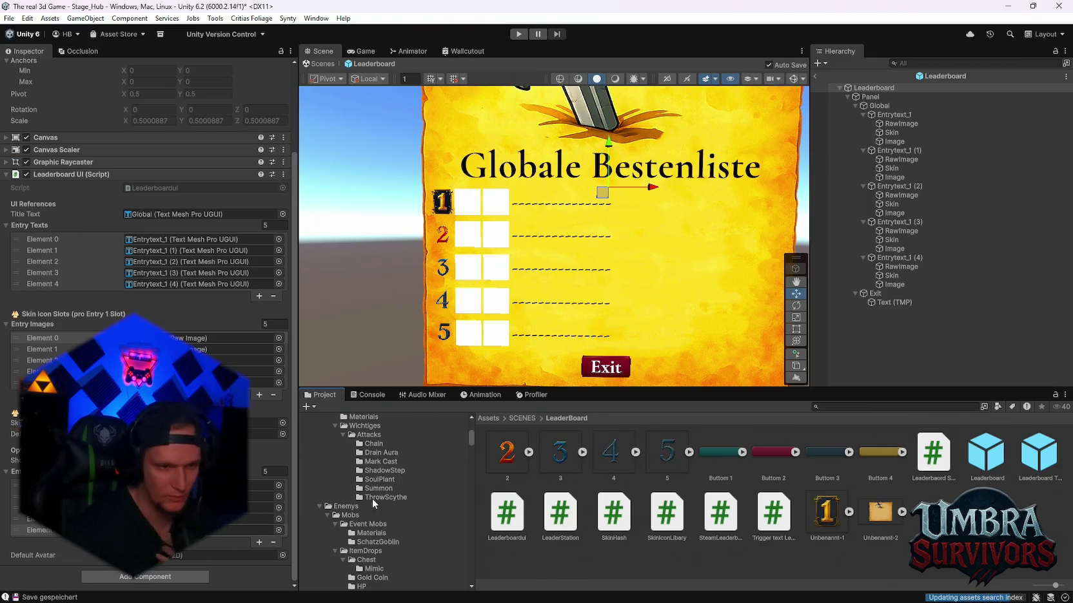
scroll(390, 475, "up", 2)
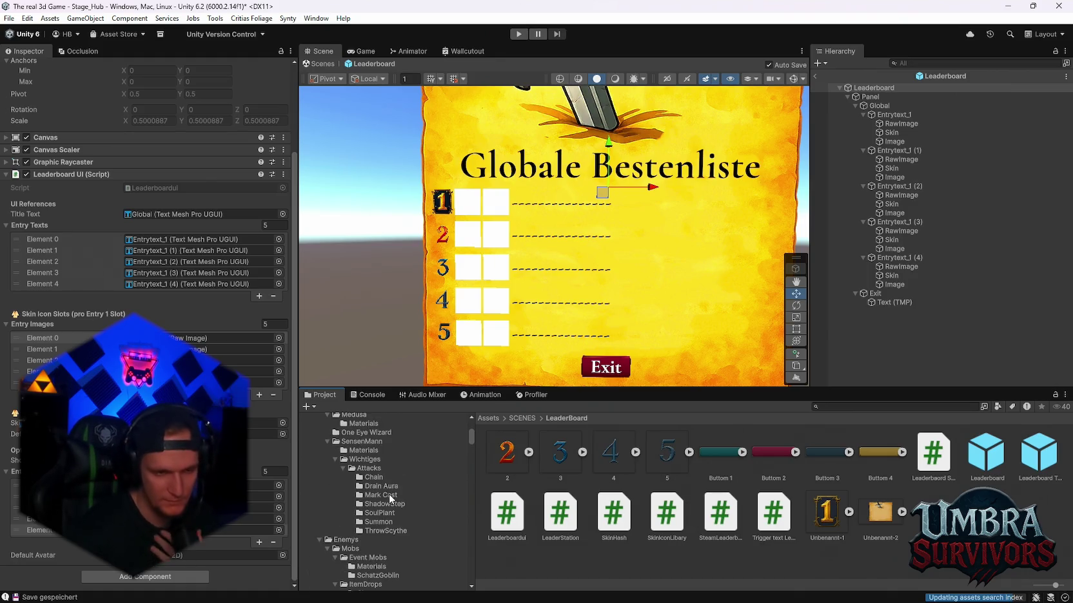
scroll(372, 492, "down", 5)
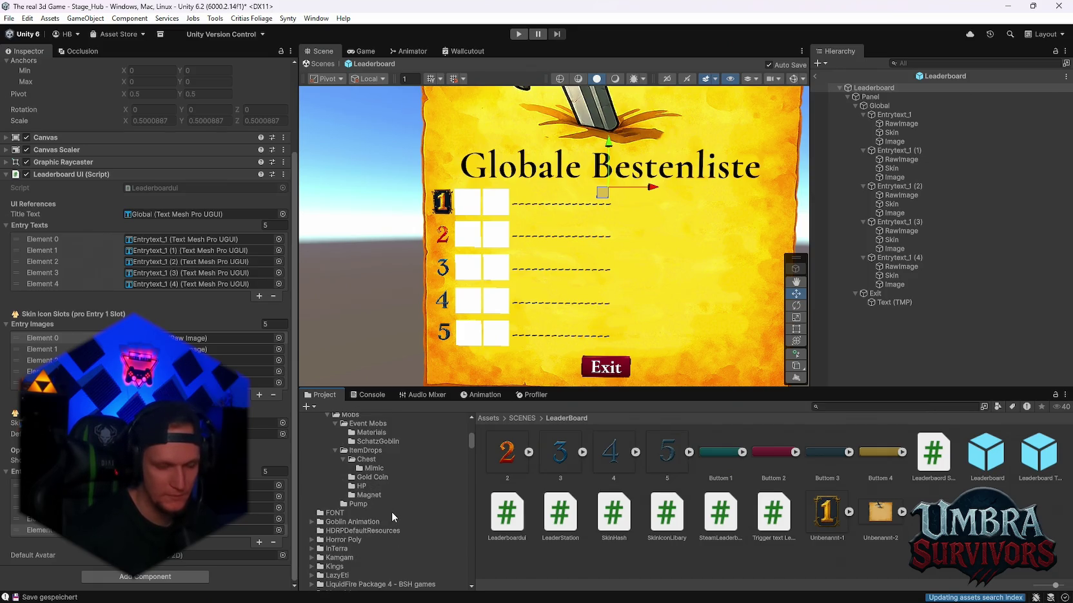
scroll(389, 509, "up", 3)
scroll(393, 502, "down", 10)
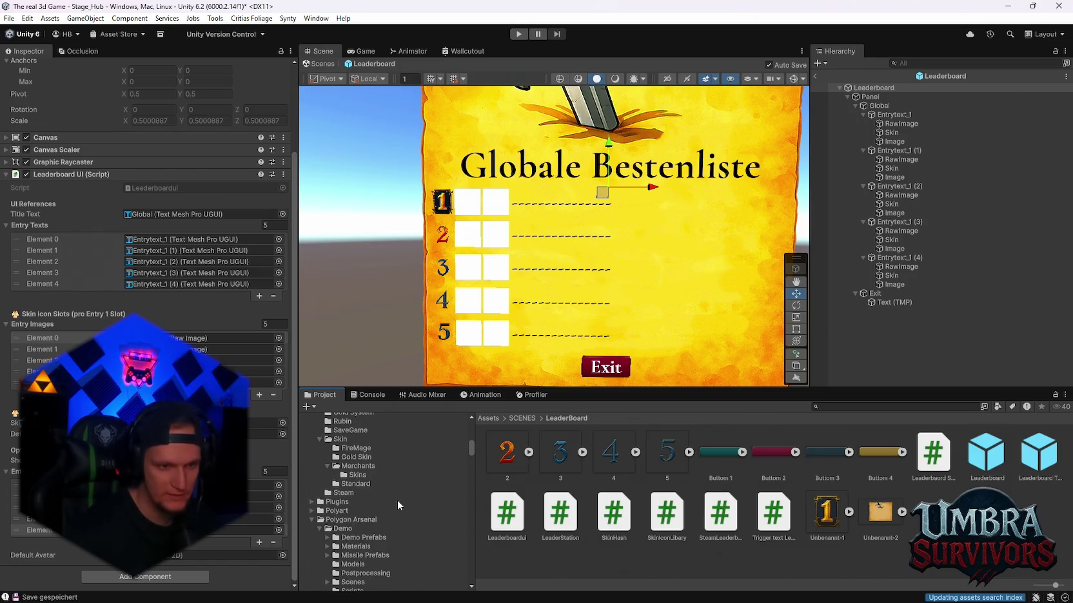
scroll(394, 495, "up", 1)
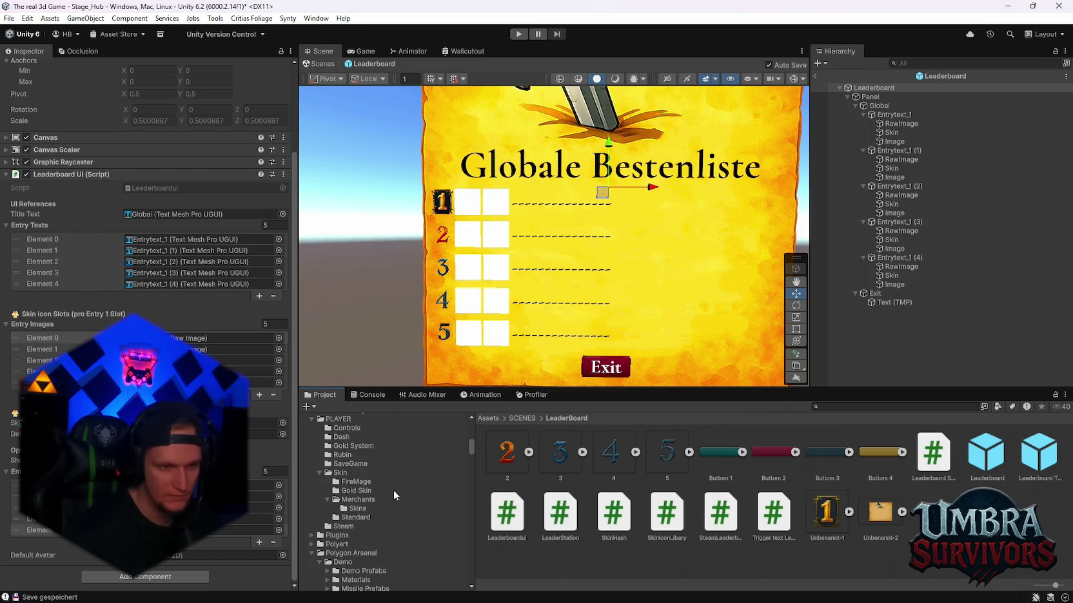
scroll(386, 492, "down", 1)
scroll(385, 492, "up", 1)
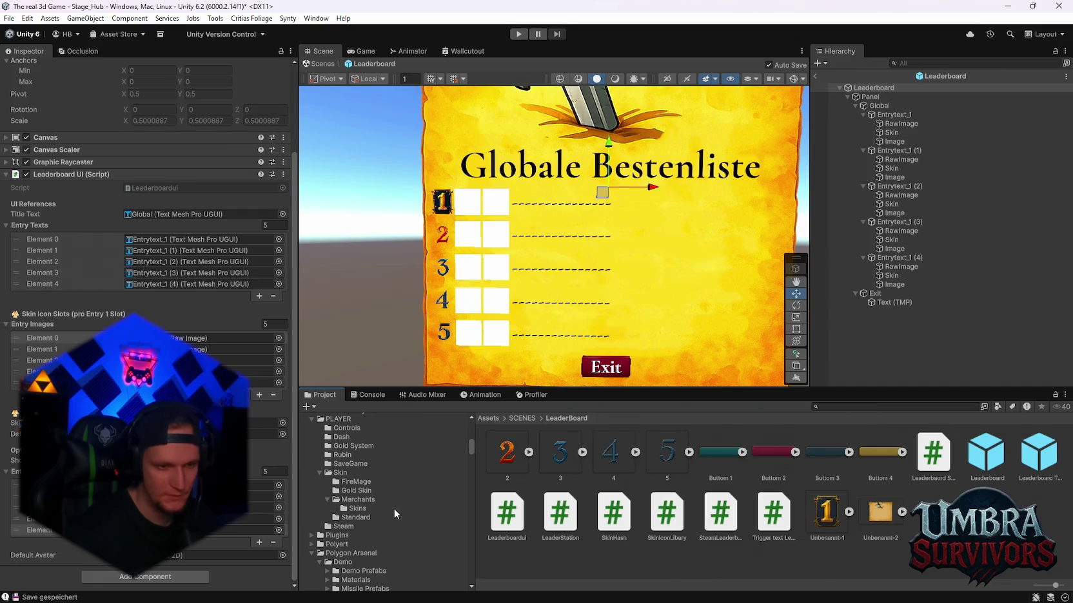
scroll(381, 525, "up", 4)
scroll(369, 529, "up", 8)
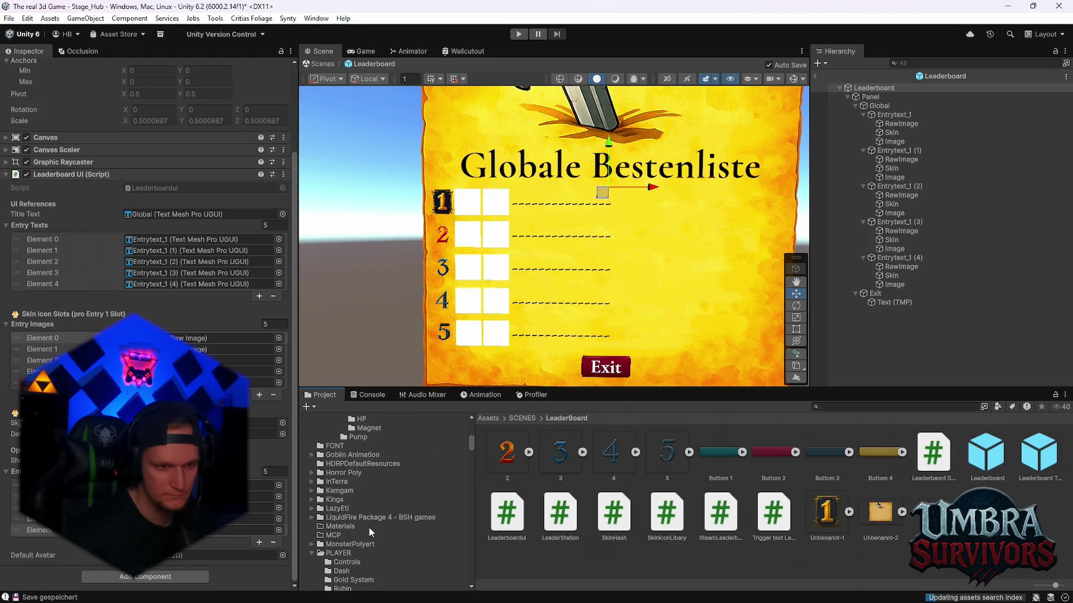
scroll(371, 525, "down", 6)
scroll(372, 525, "down", 10)
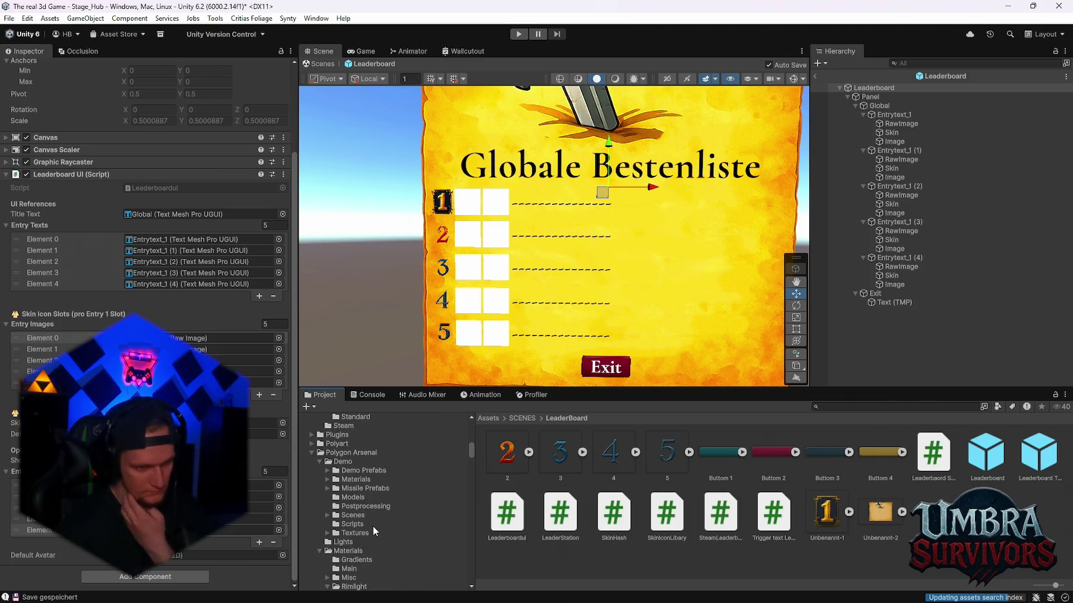
scroll(372, 526, "down", 12)
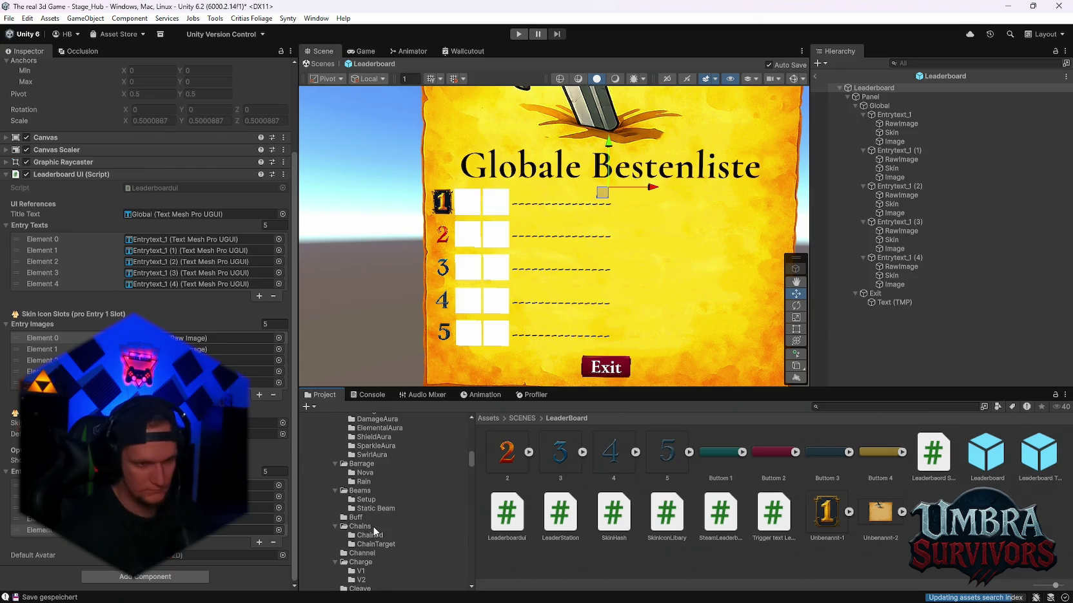
scroll(373, 531, "down", 6)
scroll(387, 521, "down", 6)
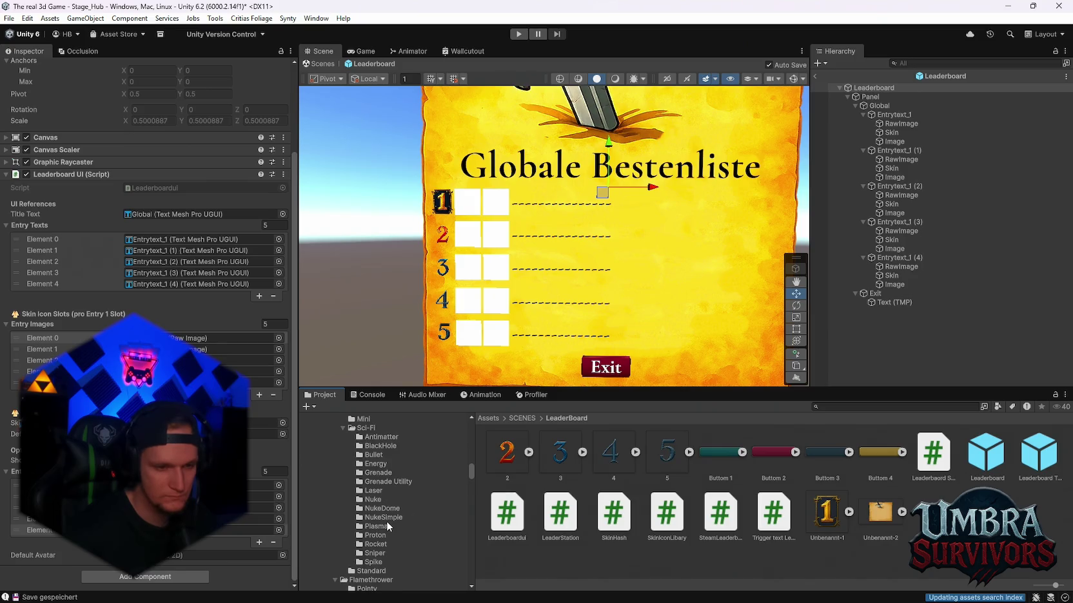
scroll(390, 528, "down", 8)
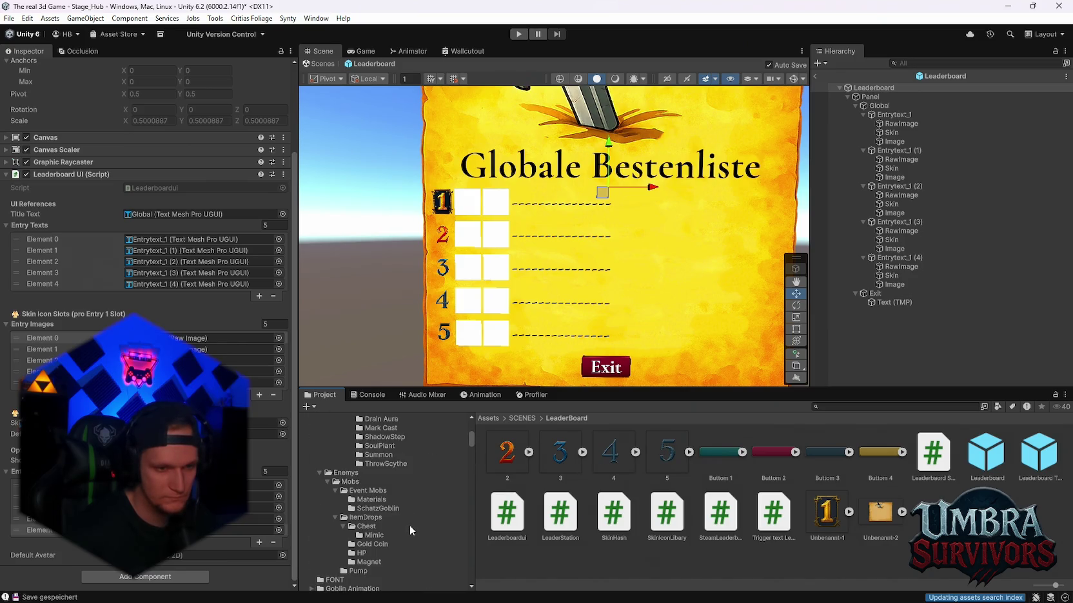
scroll(388, 542, "up", 4)
scroll(397, 510, "down", 3)
left_click_drag(471, 438, 472, 442)
scroll(389, 489, "down", 2)
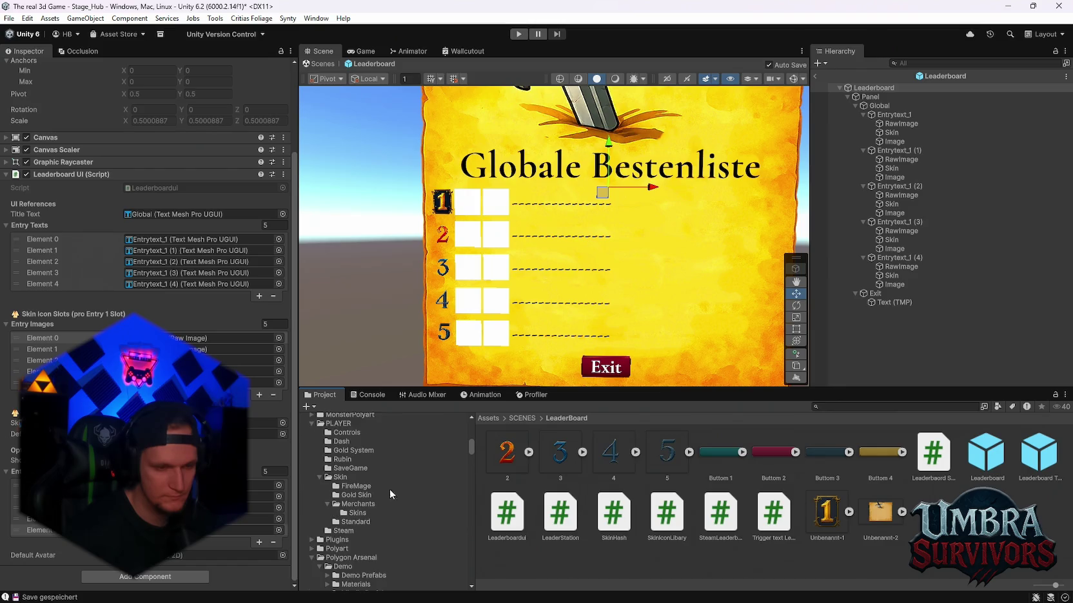
left_click(355, 513)
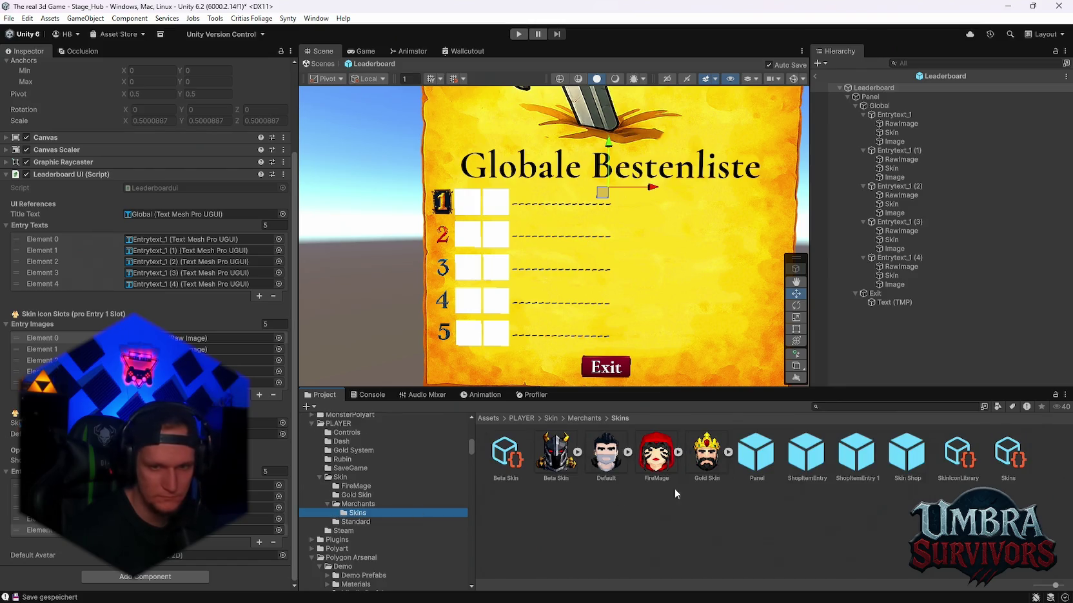
- Drag the skin asset into the last Entry Avatar slot of the Leaderboard UI script
mouse_move(957, 454)
left_mouse_down()
mouse_move(209, 541)
mouse_move(194, 423)
left_mouse_up()
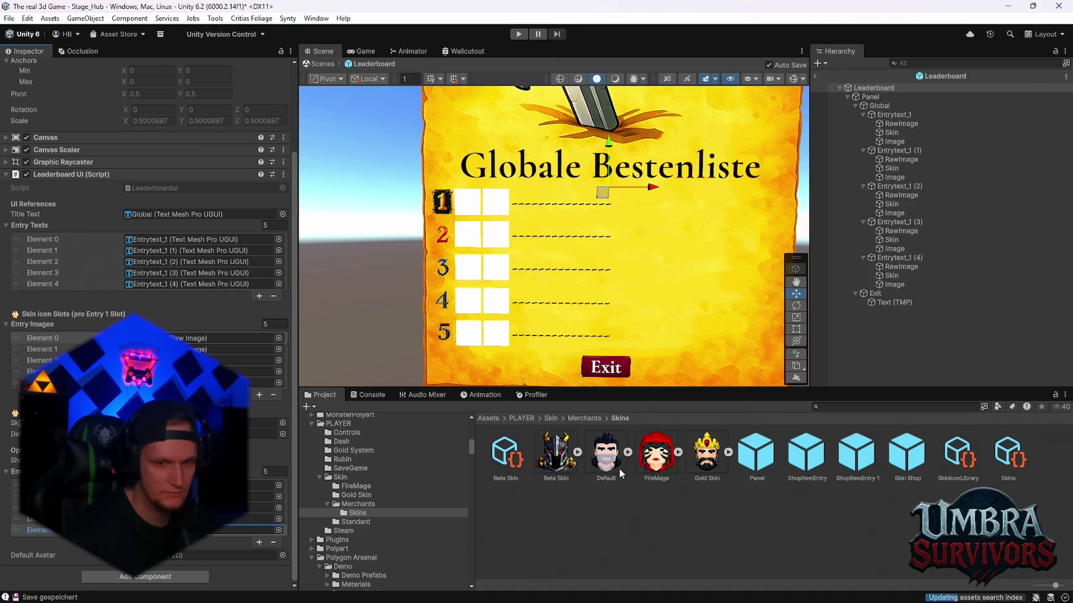
left_click_drag(17, 436, 194, 433)
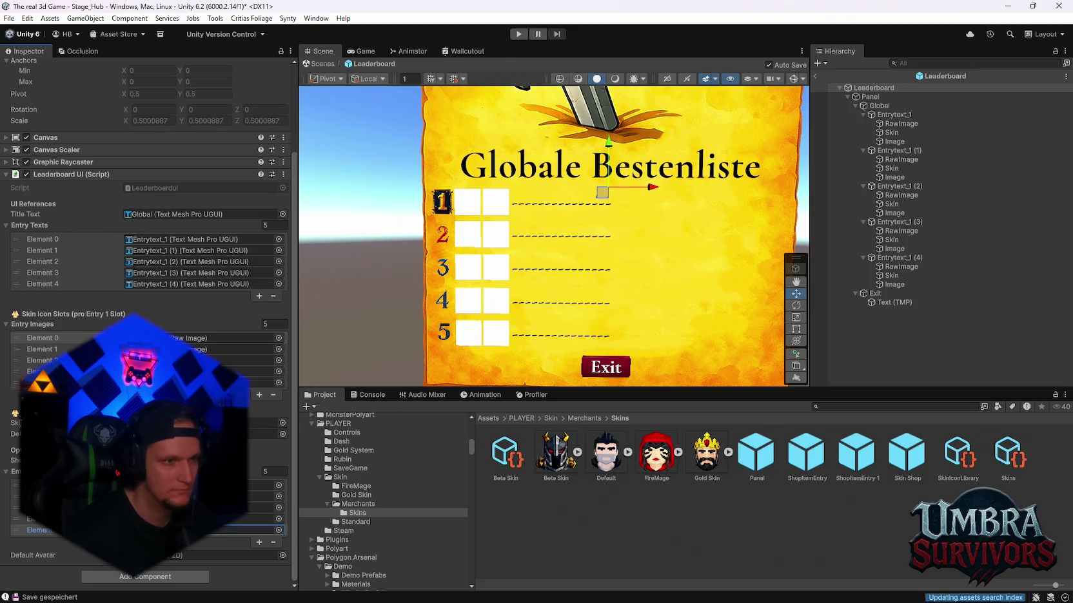
scroll(148, 258, "up", 2)
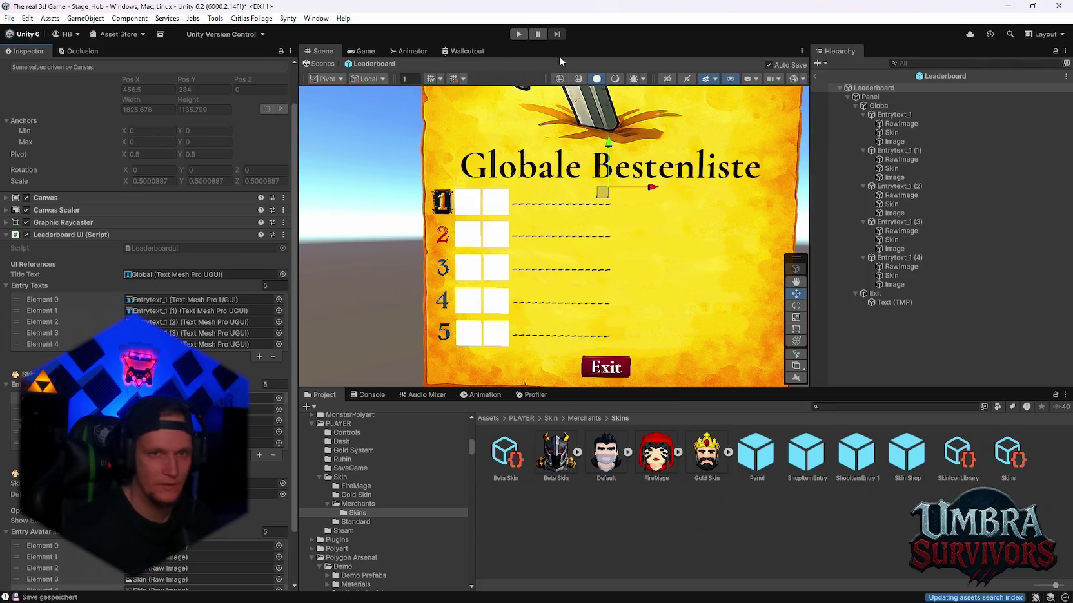
- Exit Prefab Mode to Stage_Hub, collapse Skin_Default and frame the armoured character
left_click(814, 76)
key("q")
left_click_drag(532, 225, 622, 232)
key("w")
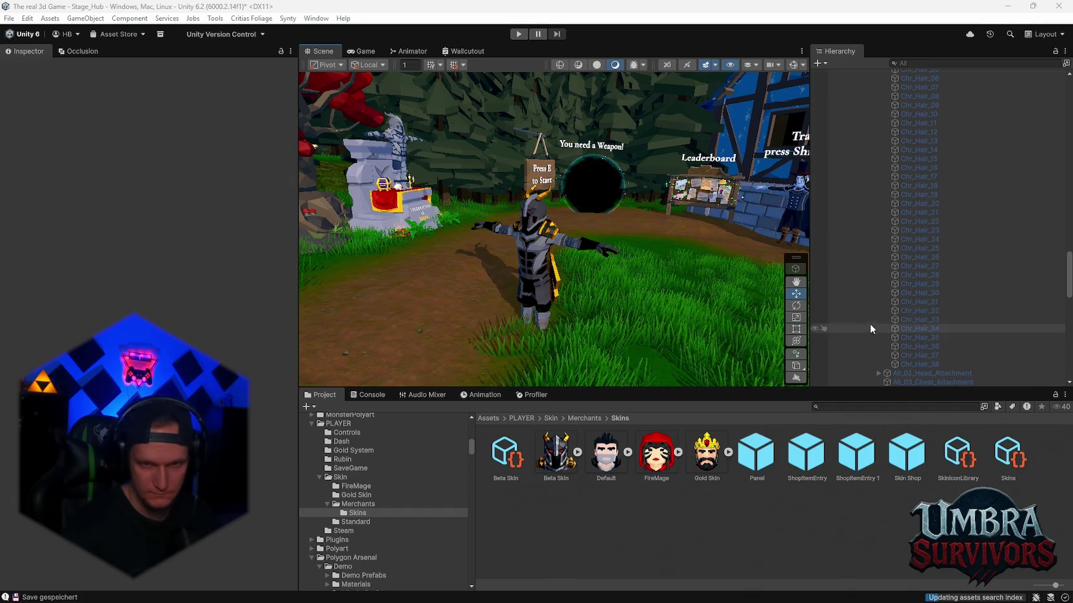
scroll(869, 324, "up", 10)
left_click(854, 256)
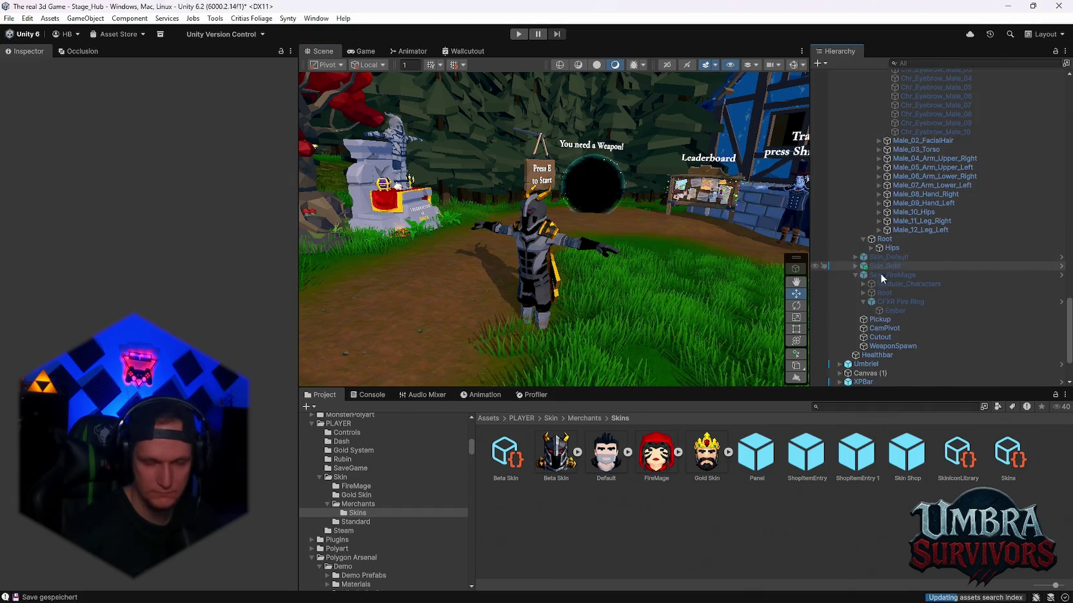
scroll(655, 285, "down", 1)
mouse_move(656, 285)
left_mouse_down()
mouse_move(593, 204)
mouse_move(447, 211)
mouse_move(580, 213)
mouse_move(619, 258)
mouse_move(645, 323)
left_mouse_up()
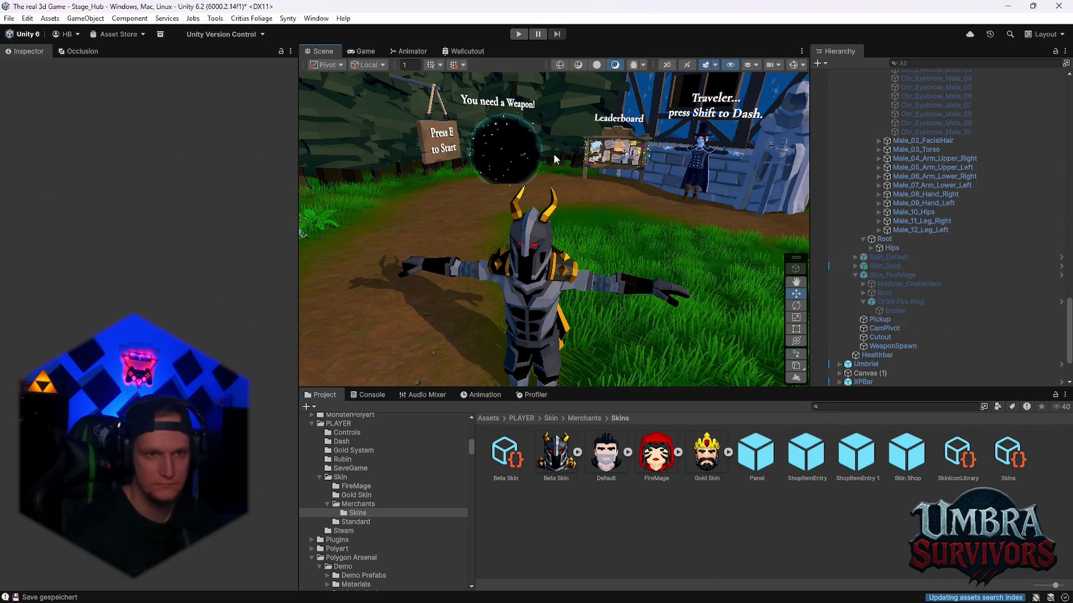
- Bring up the File menu to prepare for saving
left_click(9, 19)
left_click(9, 20)
left_click(9, 19)
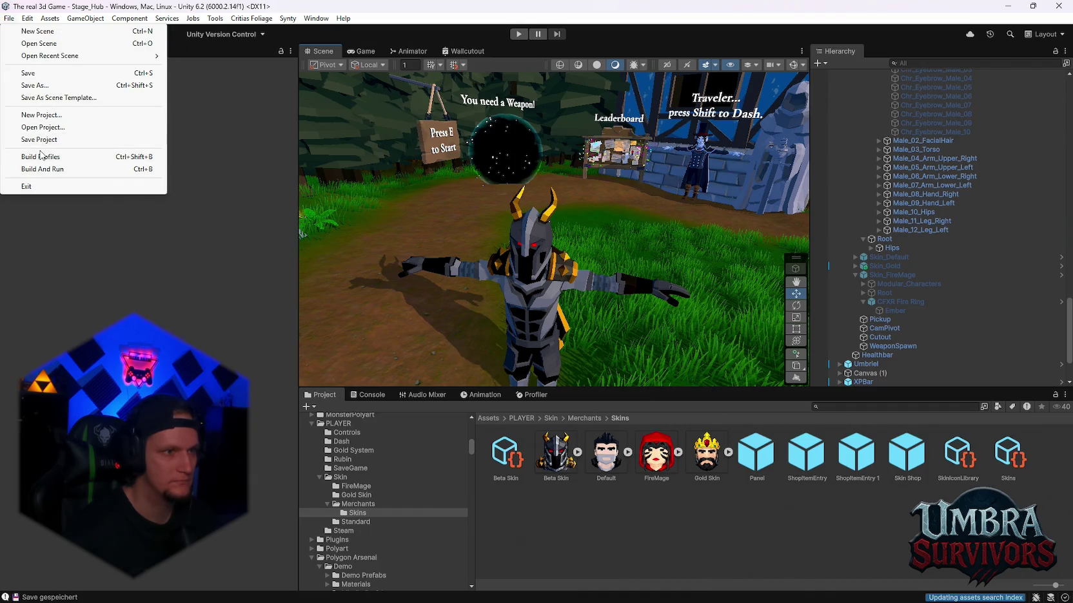
- Save the Unity project, then launch Steam and sign in with the first profile
left_click(40, 140)
key("super")
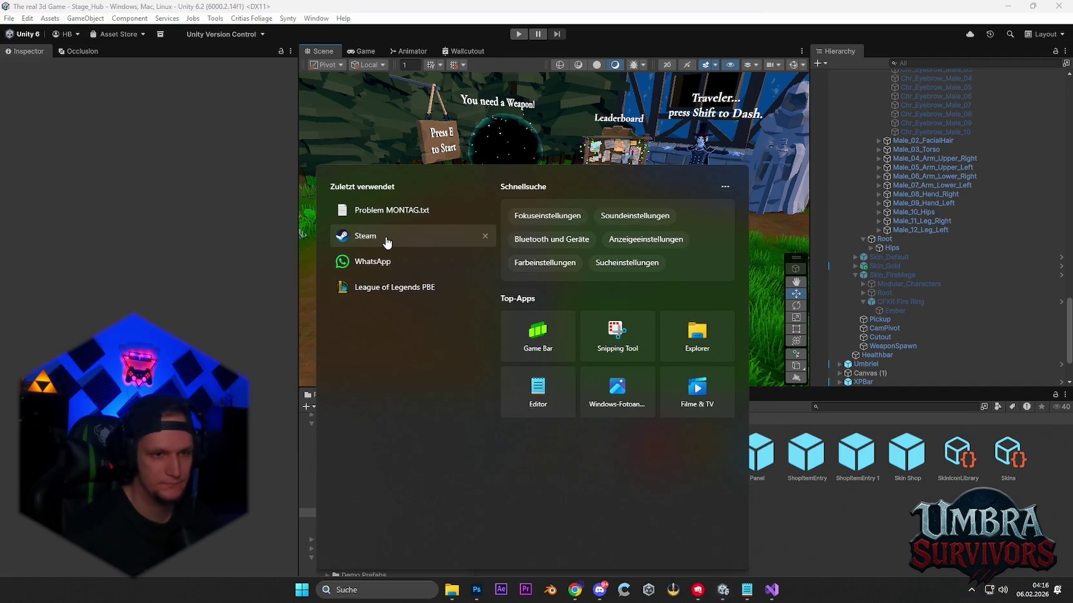
key("Escape")
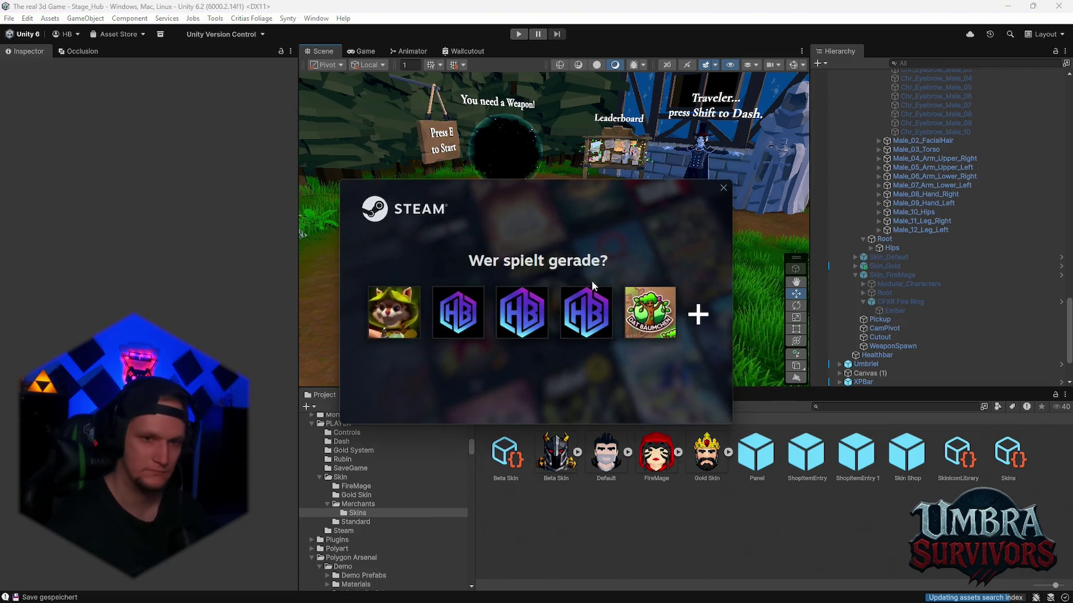
left_click(419, 311)
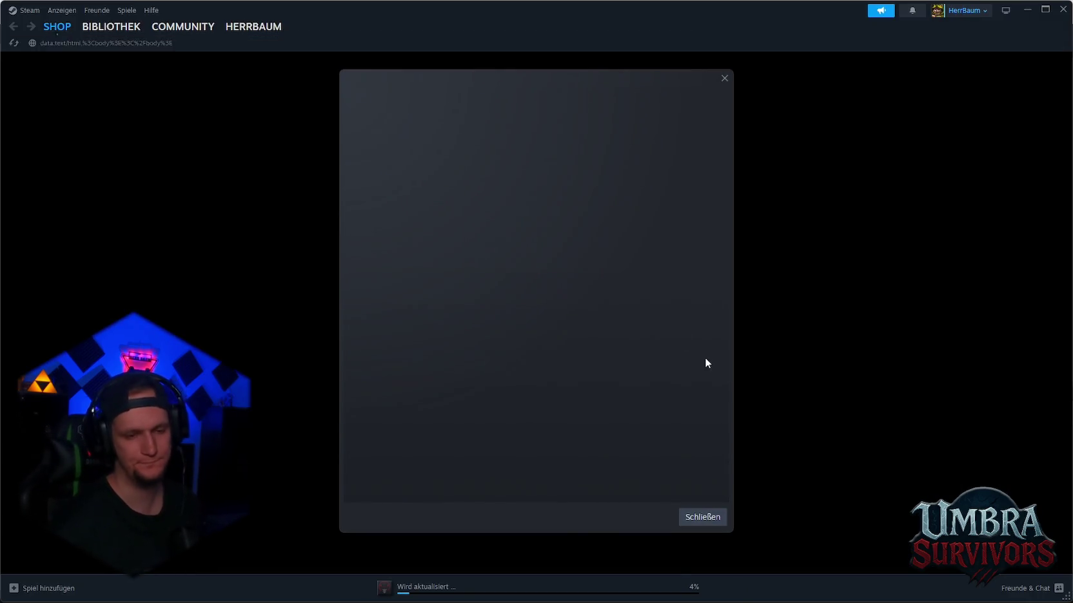
left_click(702, 517)
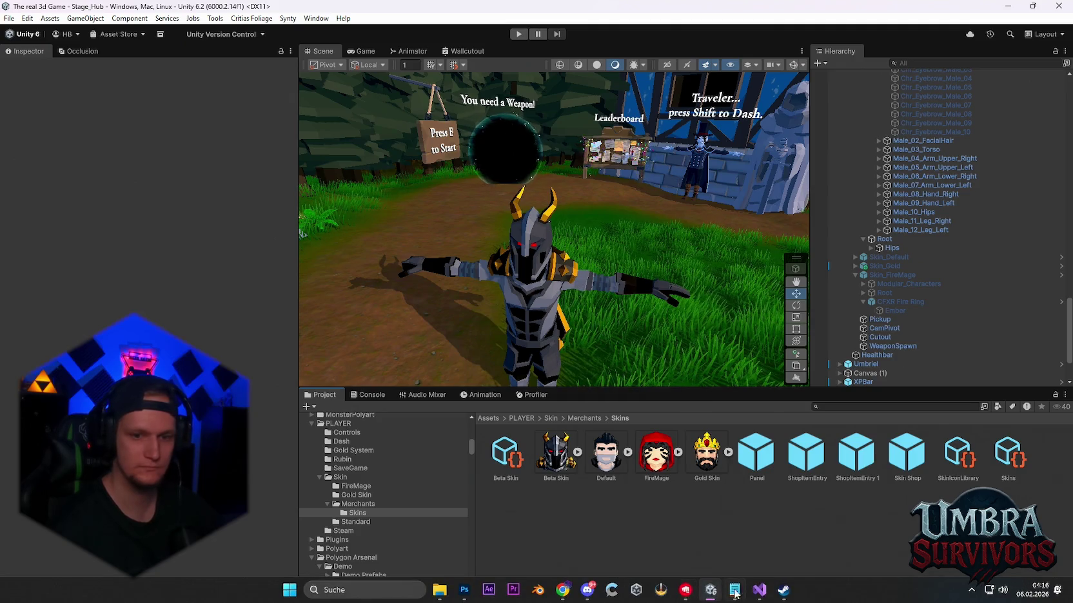
- Close Steam's friends list and minimise the Steam window
left_click(734, 593)
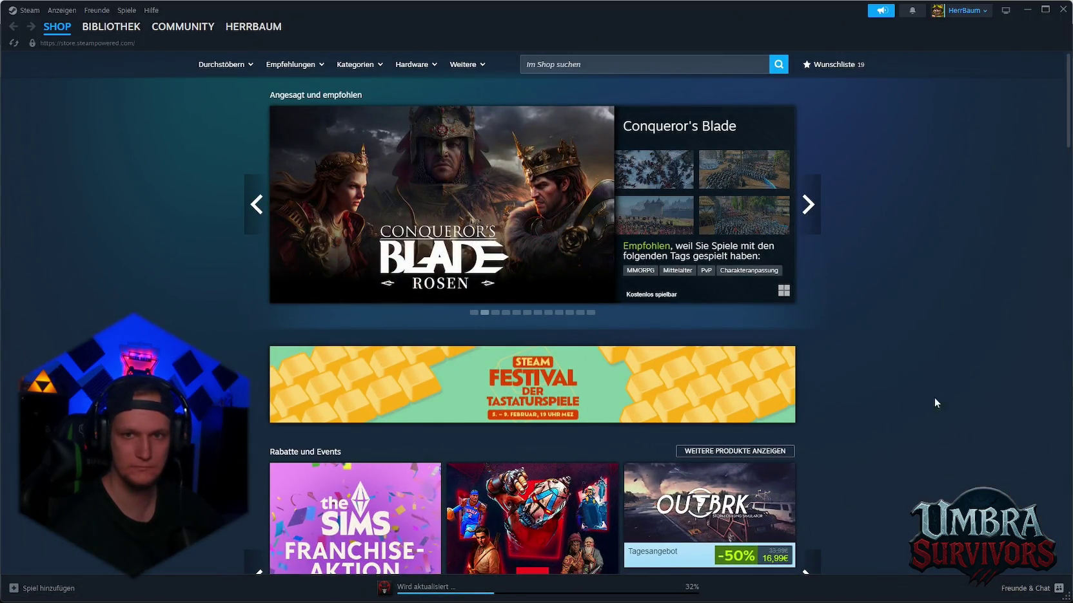
left_click(1024, 105)
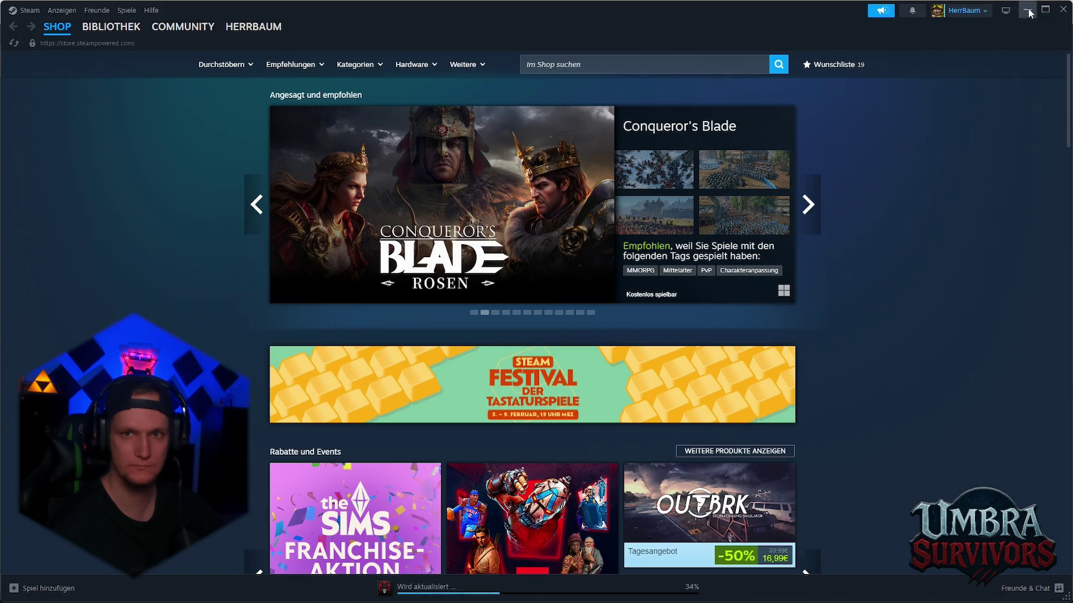
left_click(1028, 10)
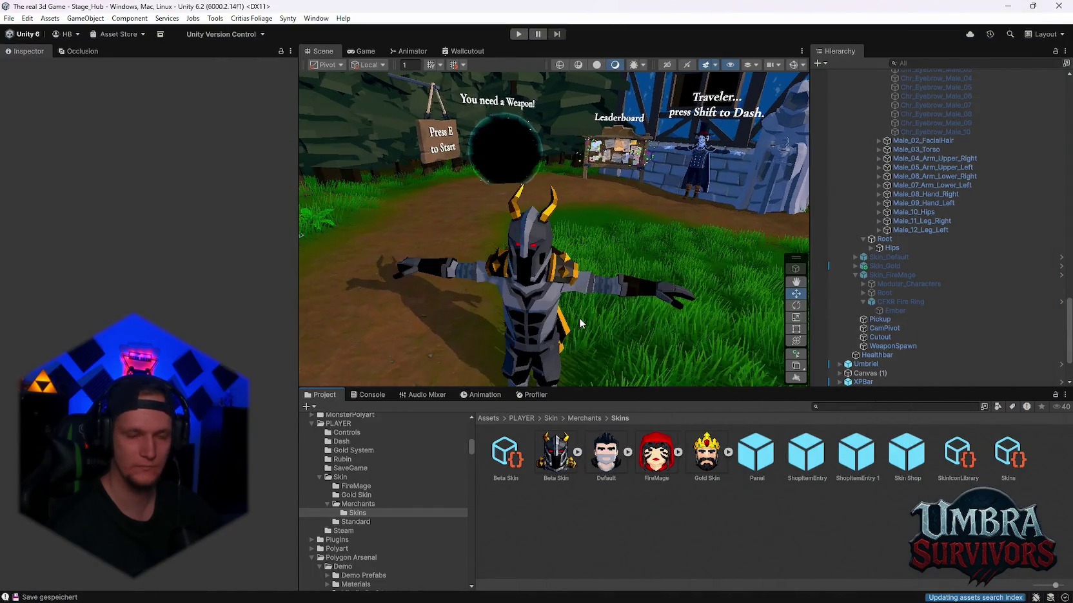
- Save the scene and the project, then close the Unity editor
left_click(9, 18)
left_click(26, 75)
left_click(9, 18)
left_click(39, 139)
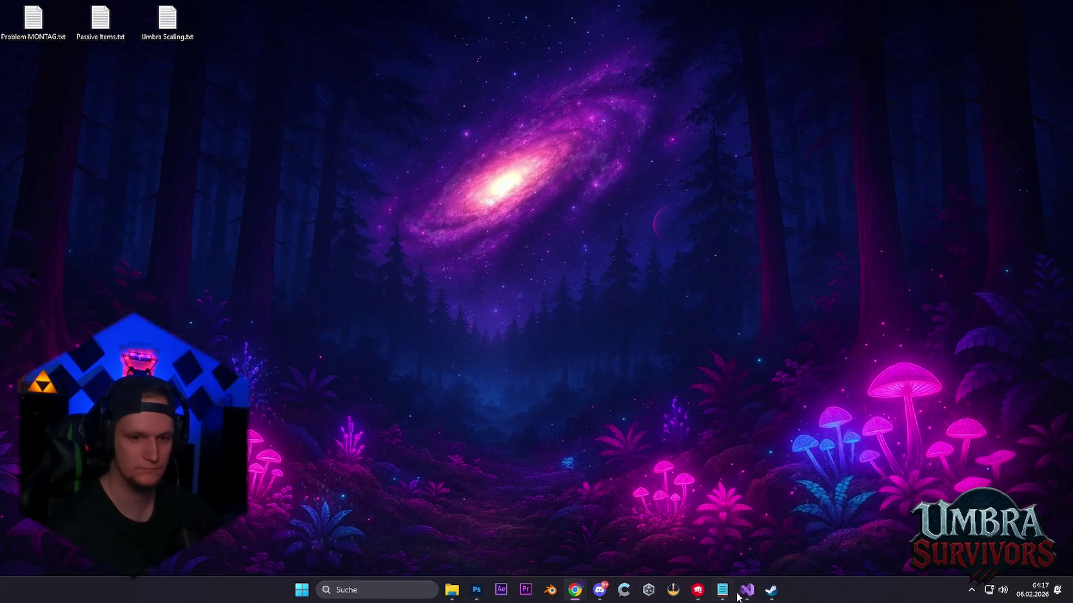
- Launch Unity Hub and reopen The real 3d Game project
left_click(648, 590)
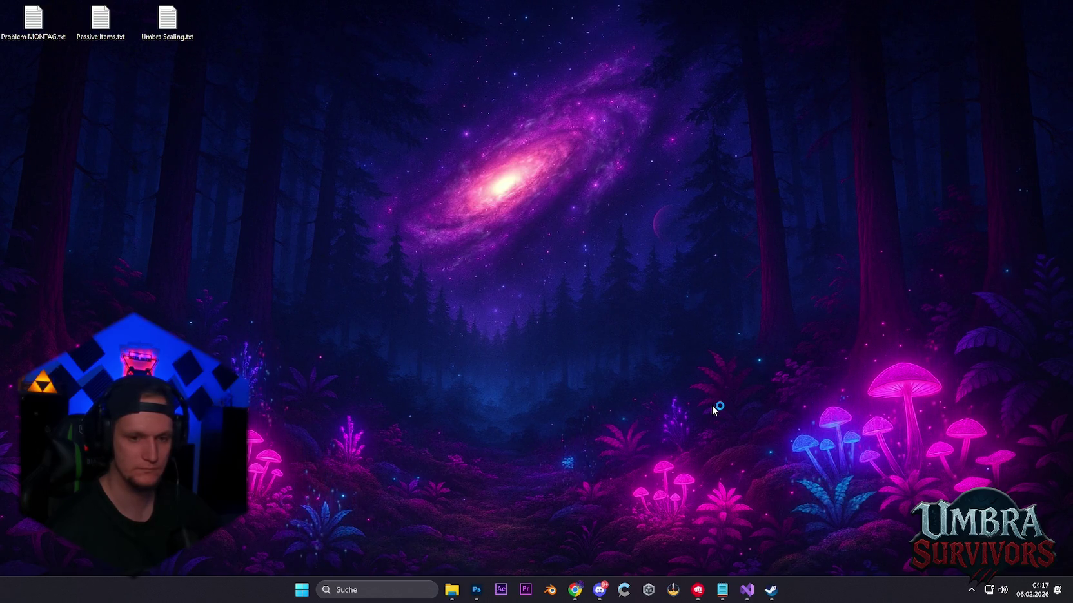
left_click(597, 395)
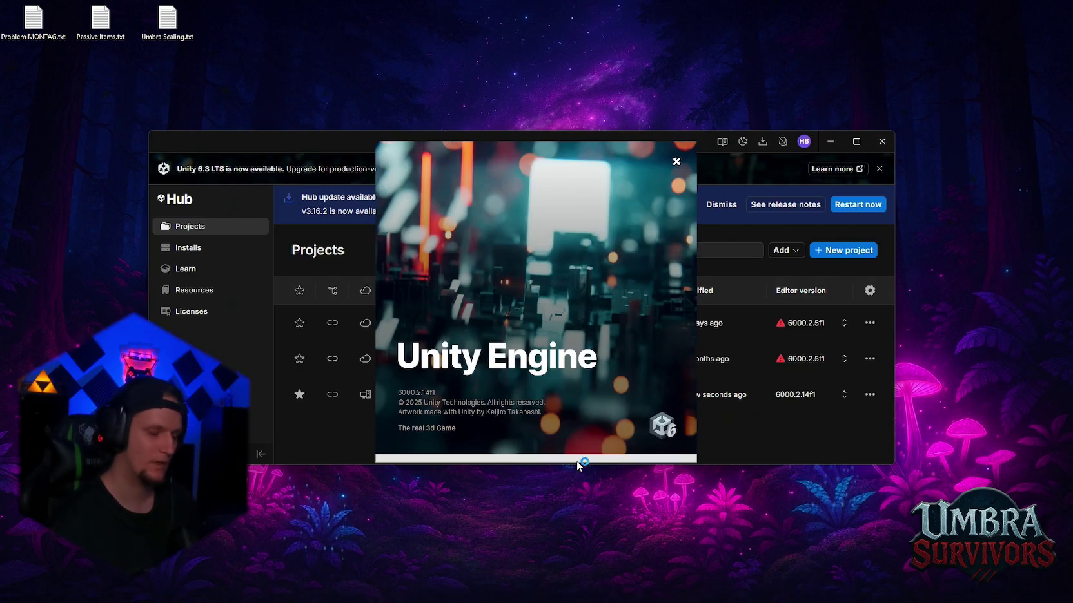
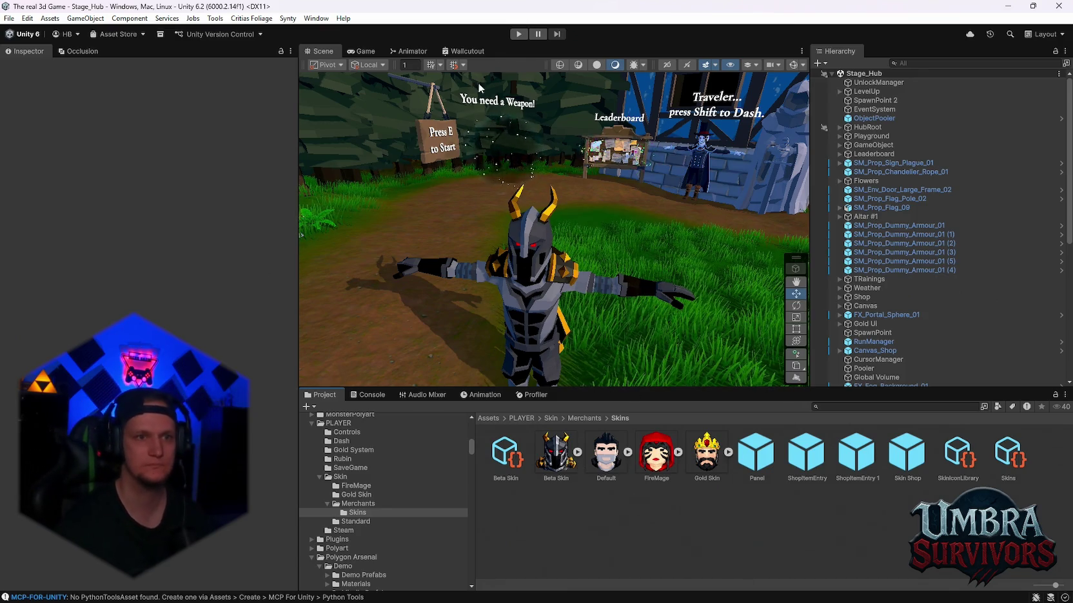
- Start the hub playtest and check the Global Leaderboard at the notice board
left_click(518, 33)
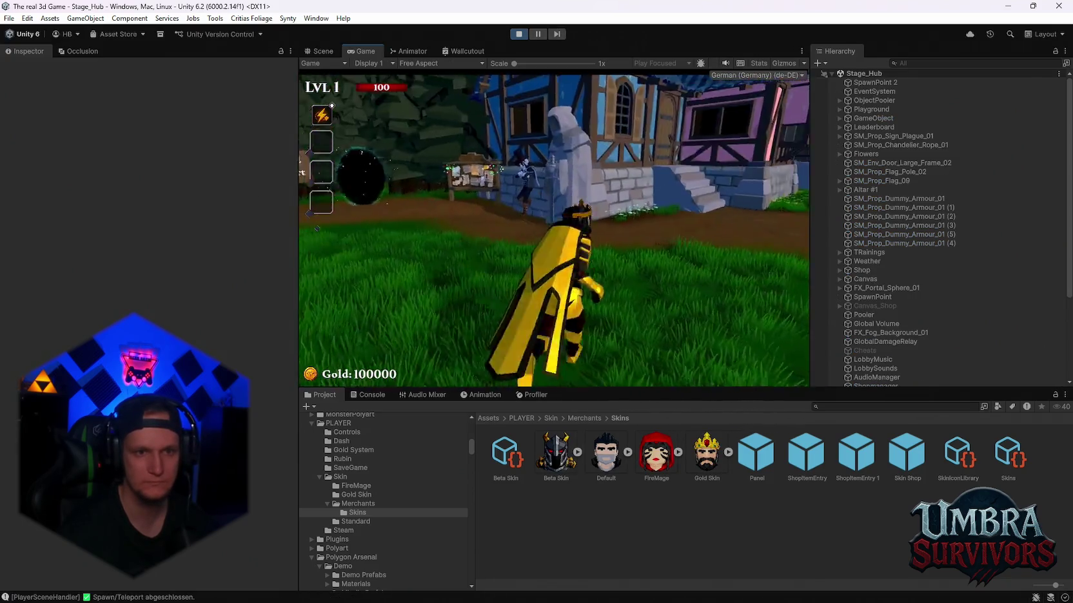
key("w")
key("e")
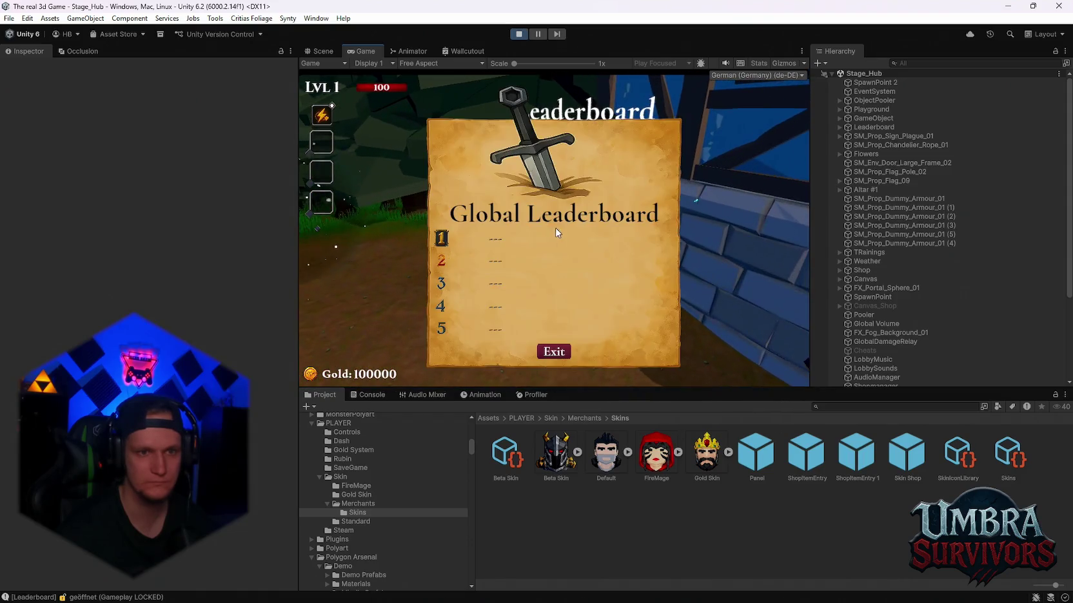
left_click(555, 352)
- Reopen the leaderboard, then run through the hub with a bunnyhop toward Get a Weapon
key("a")
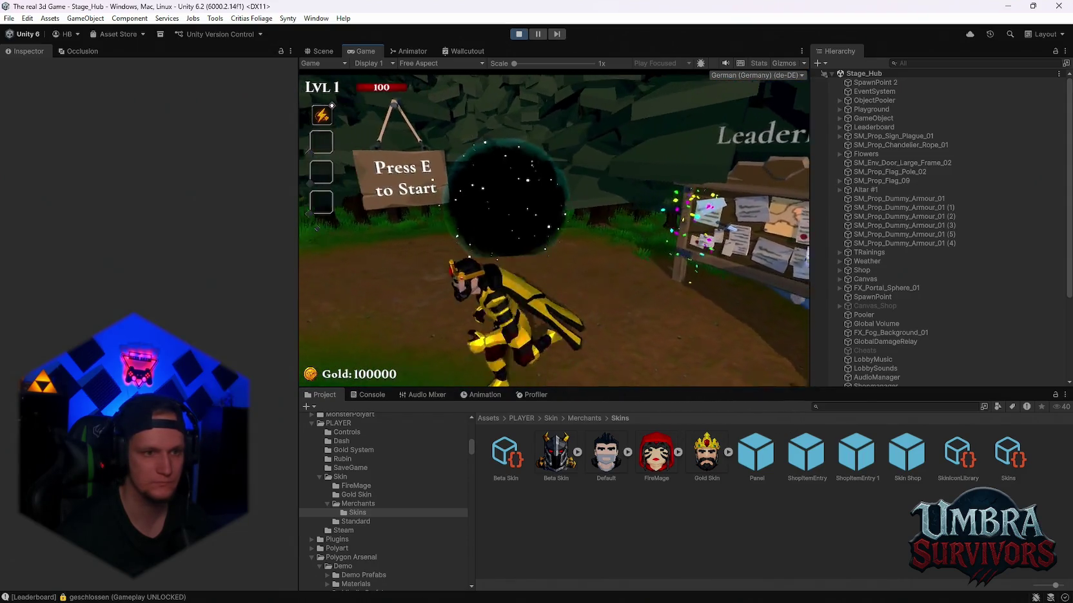
key("d")
key("e")
key("a")
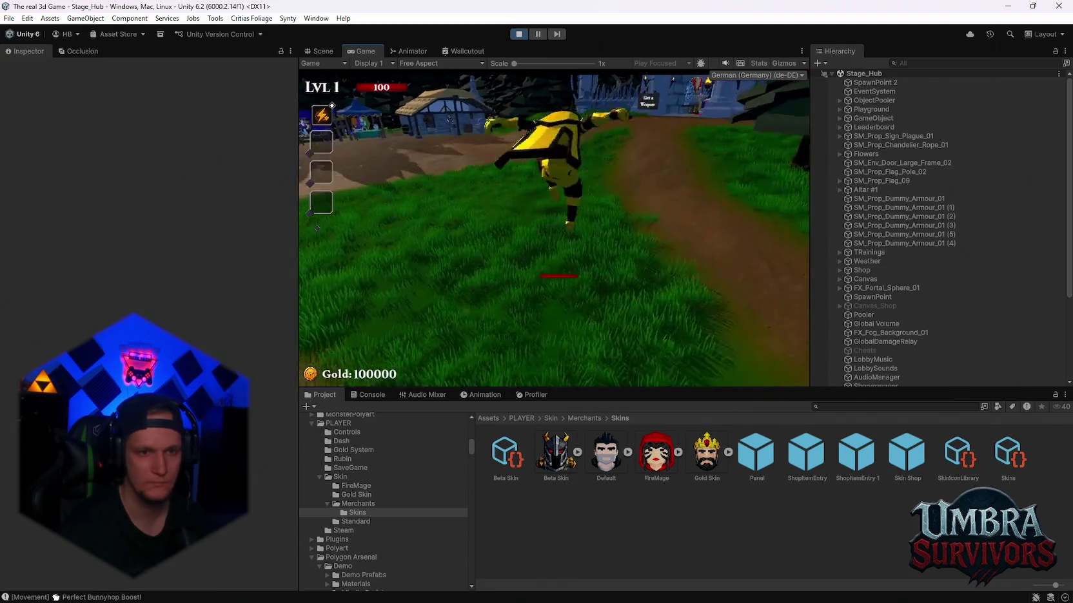
key("space")
key("w")
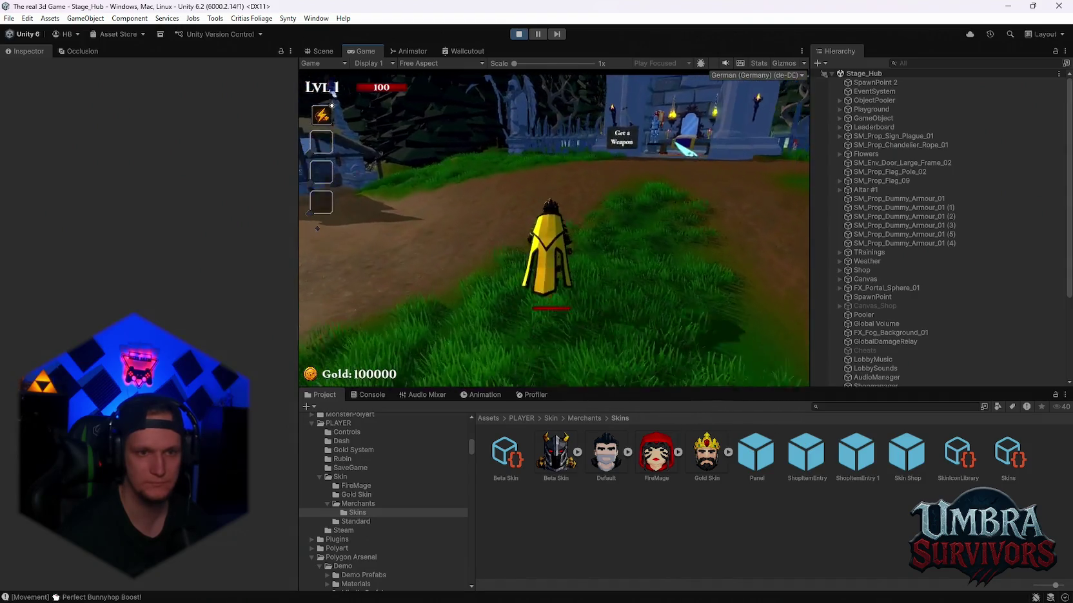
key("w")
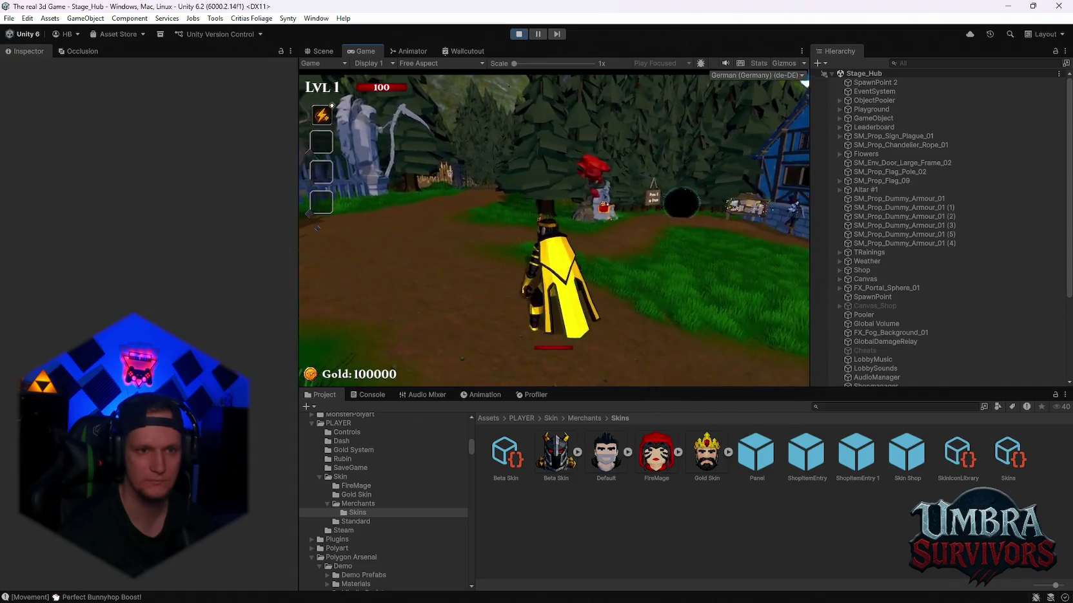
- Pause and resume the game, pause again, then switch to the Steam client menu
key("Escape")
left_click(543, 208)
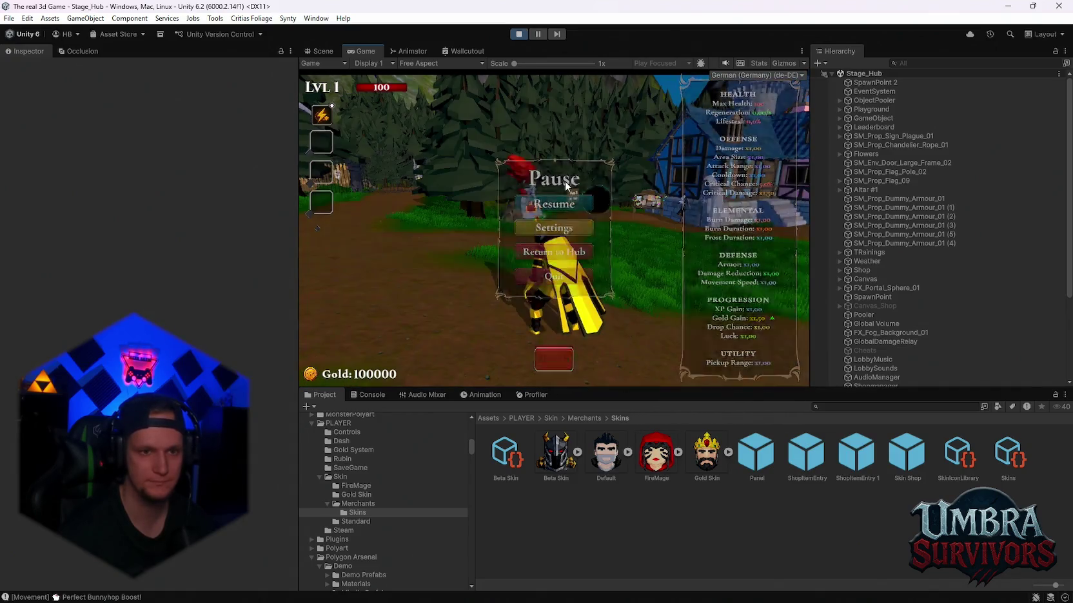
key("Escape")
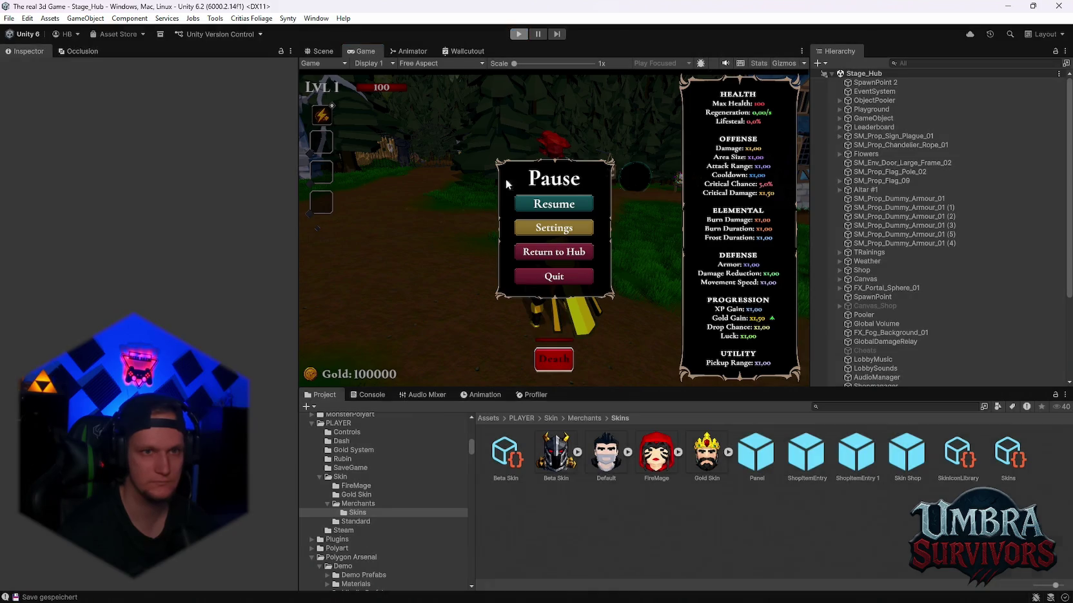
left_click(759, 590)
left_click(26, 10)
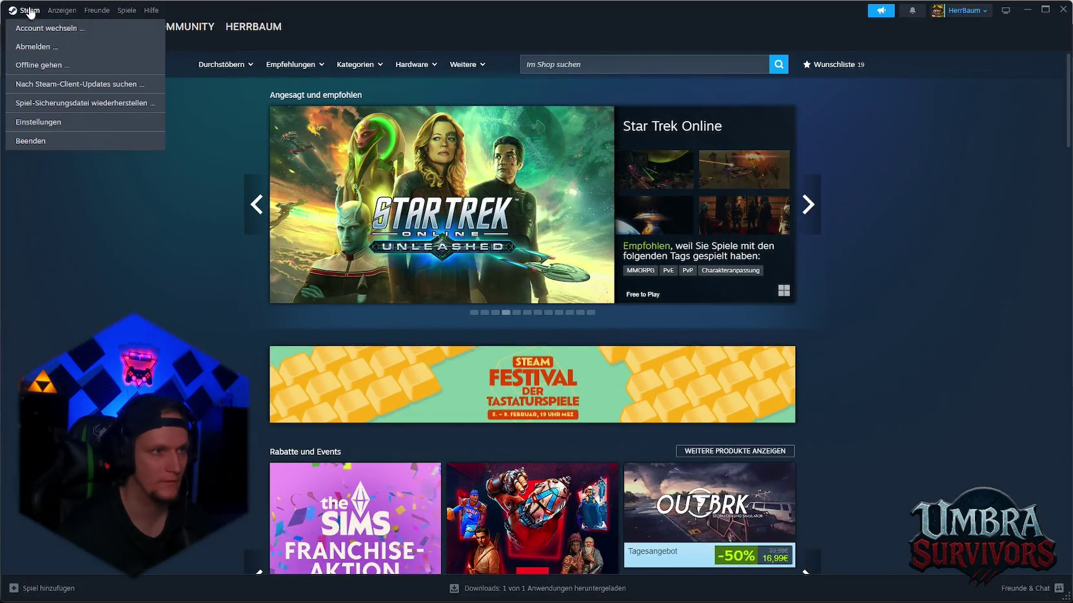
- Switch Steam accounts via Account wechseln and sign in with the HB profile
left_click(49, 46)
left_click(587, 358)
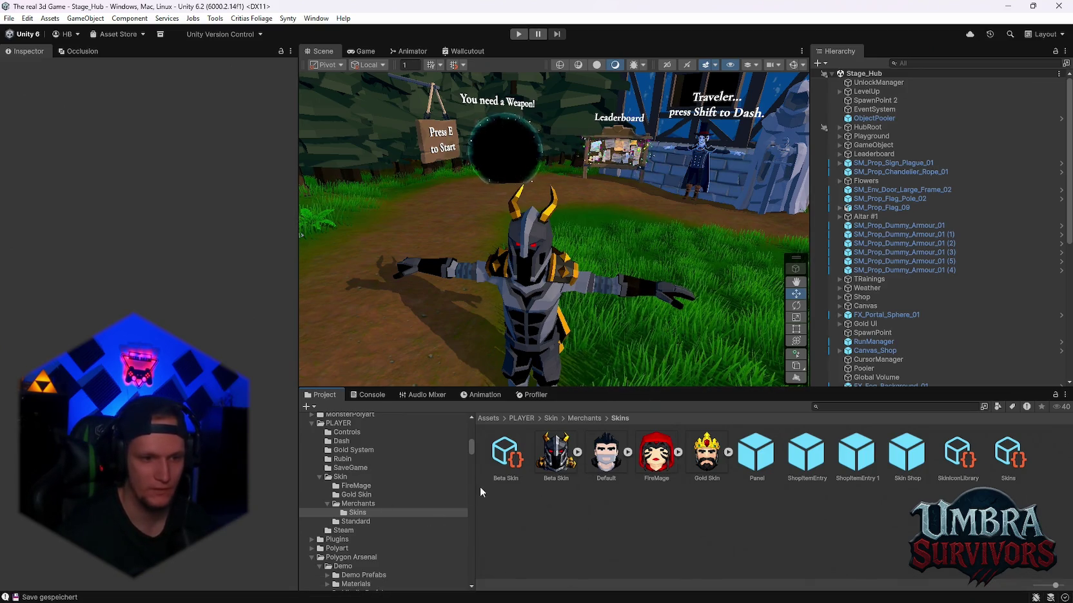
scroll(926, 308, "down", 5)
scroll(920, 314, "up", 2)
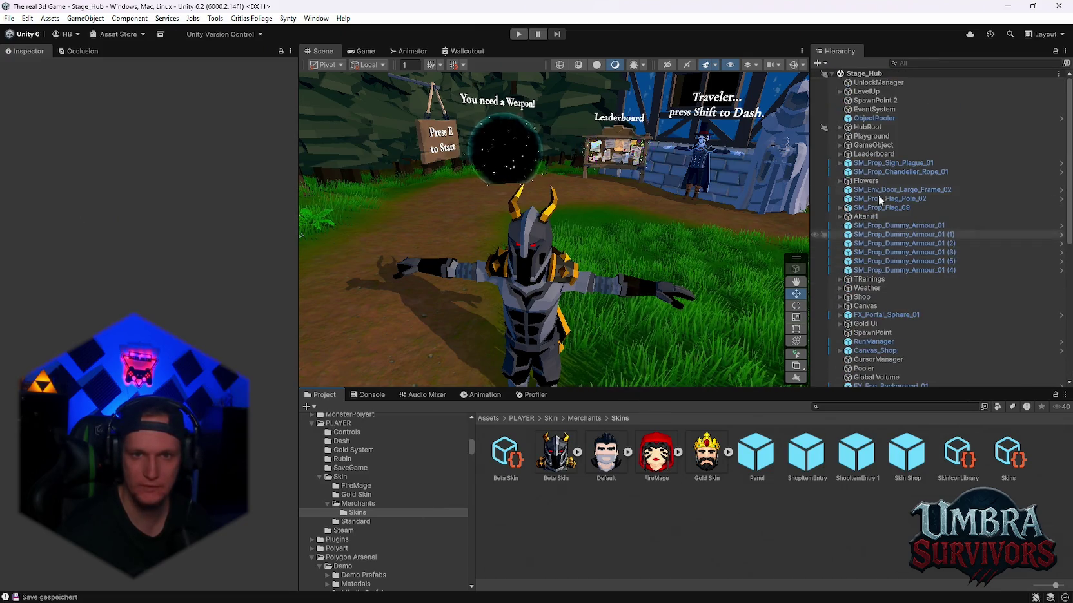
scroll(870, 220, "down", 3)
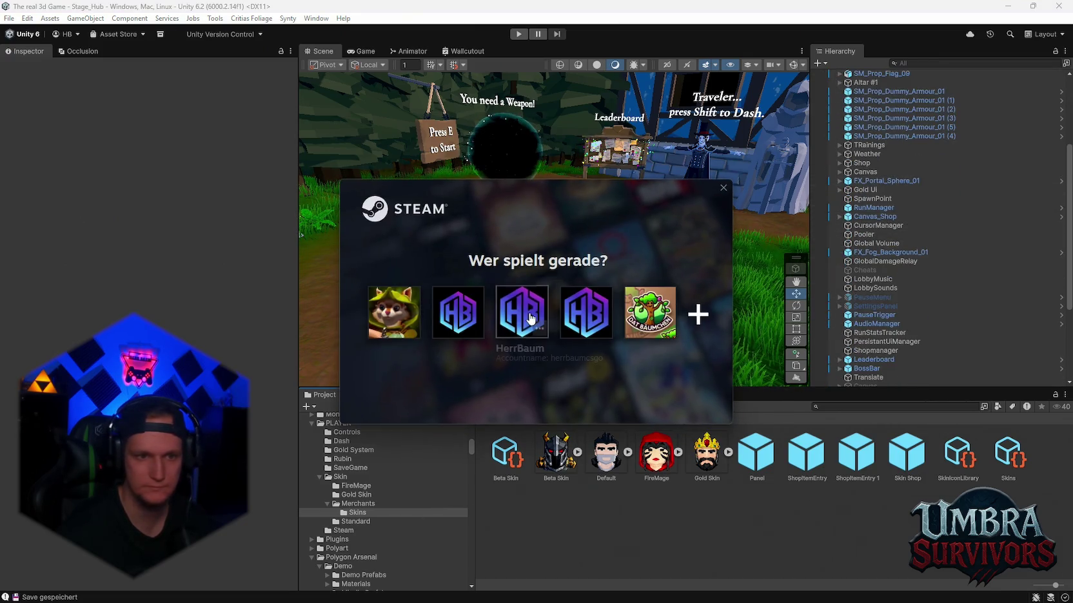
left_click(461, 311)
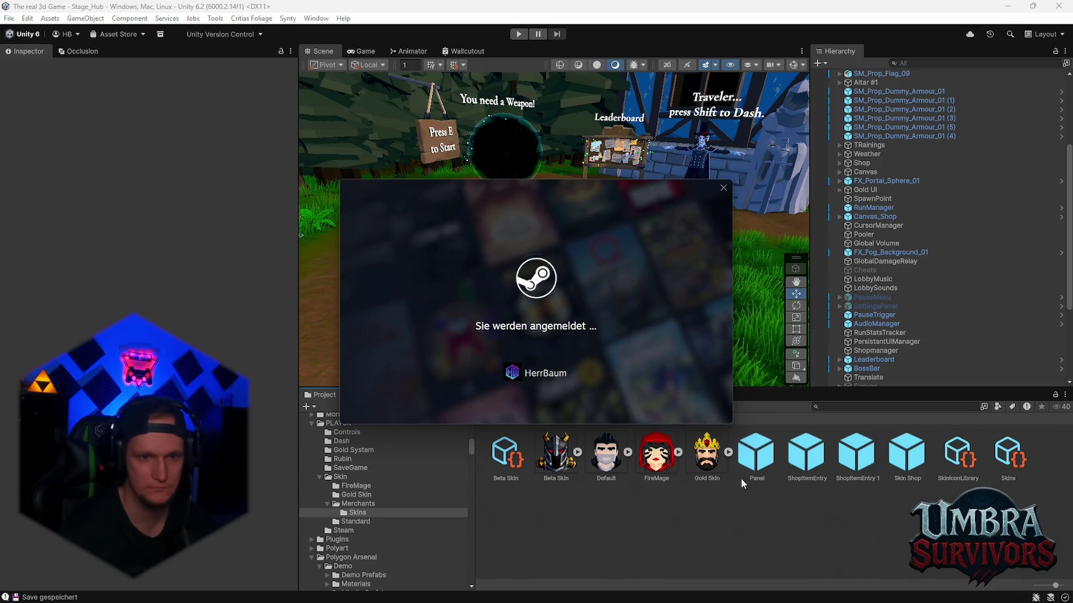
- Dismiss the leftover Steam popup with Schließen and minimize Steam back to Unity
scroll(931, 223, "up", 6)
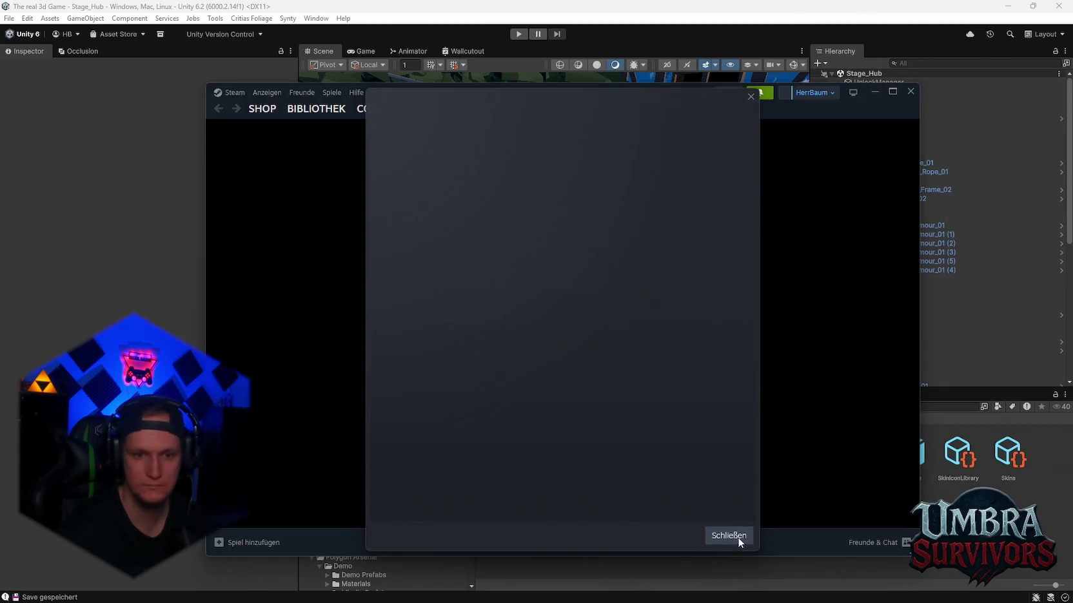
left_click(738, 538)
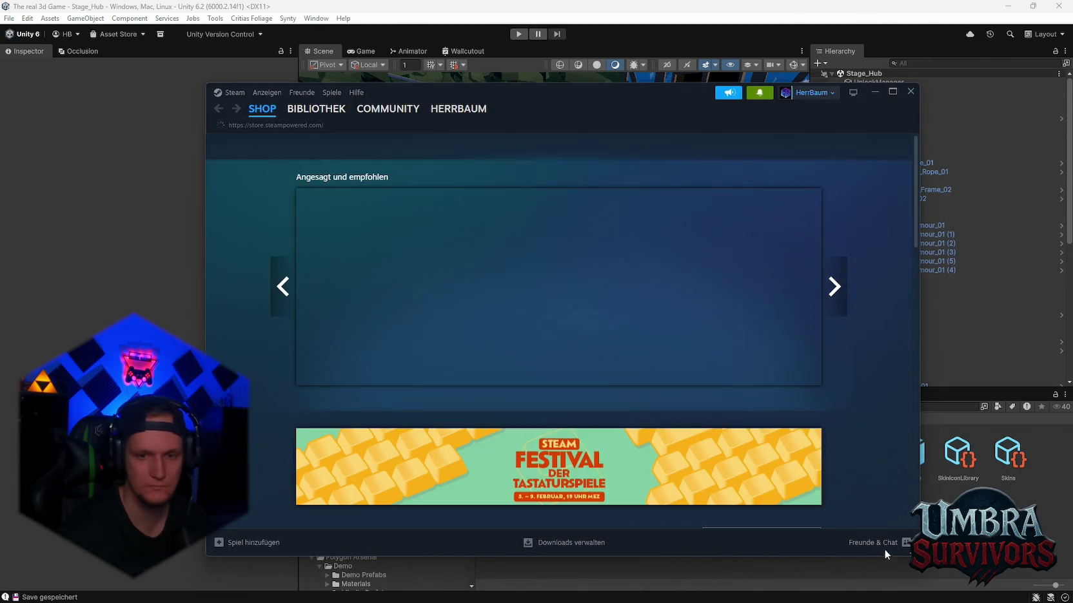
mouse_move(317, 122)
left_click(910, 92)
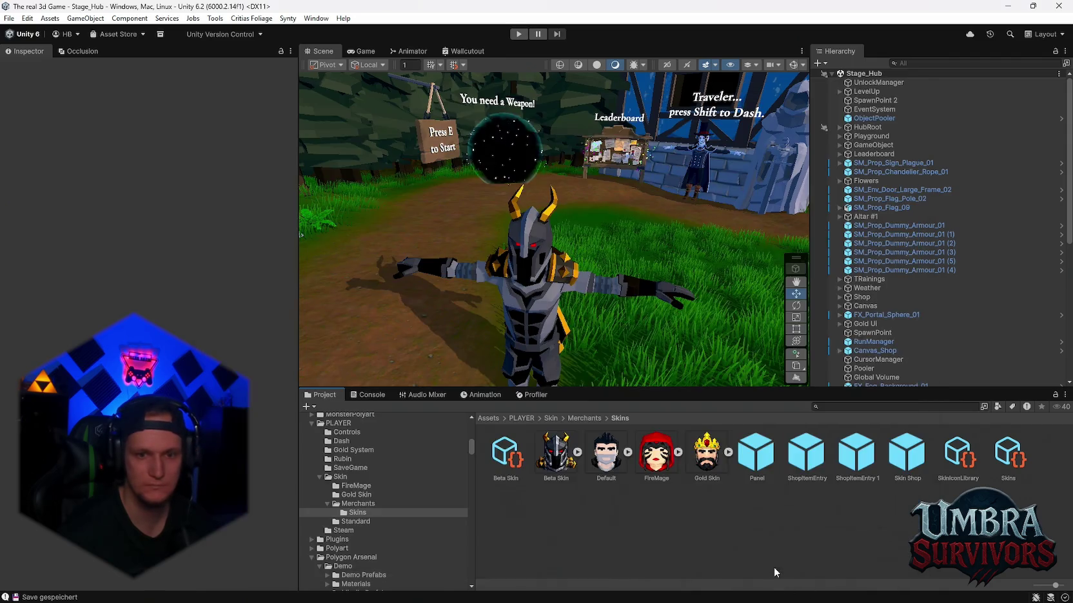
- Expand MainPlayer > Player in the Hierarchy to list the skin objects
scroll(864, 167, "down", 3)
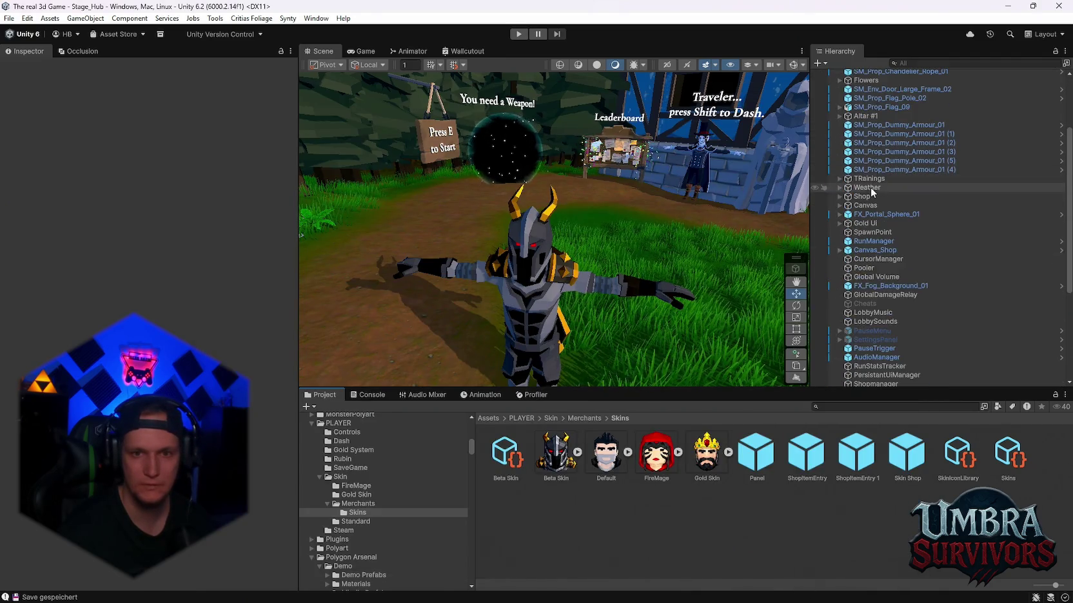
scroll(861, 205, "down", 3)
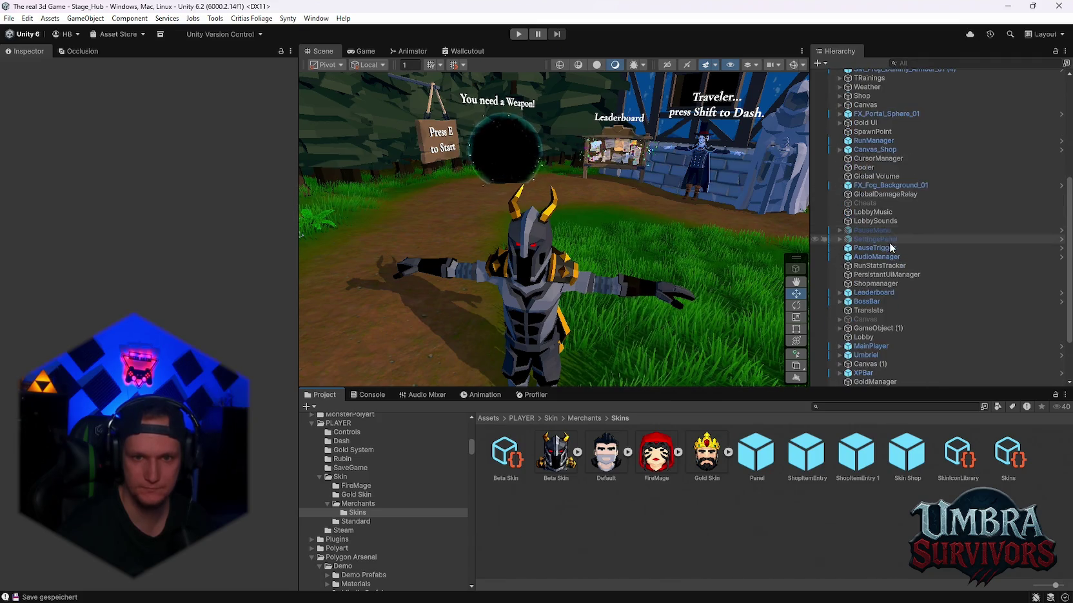
scroll(837, 277, "up", 6)
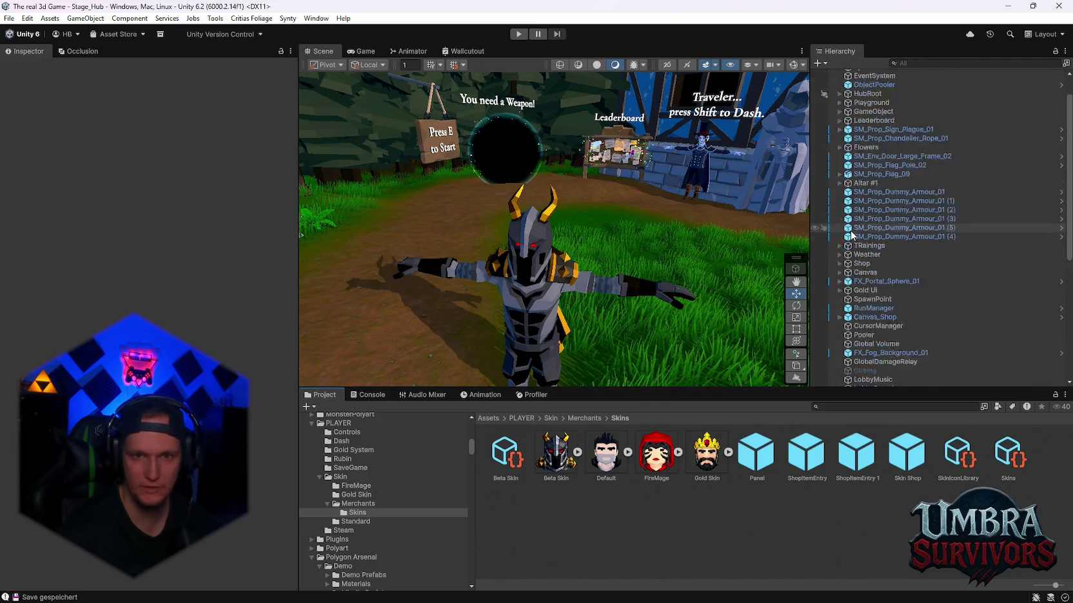
scroll(854, 232, "down", 8)
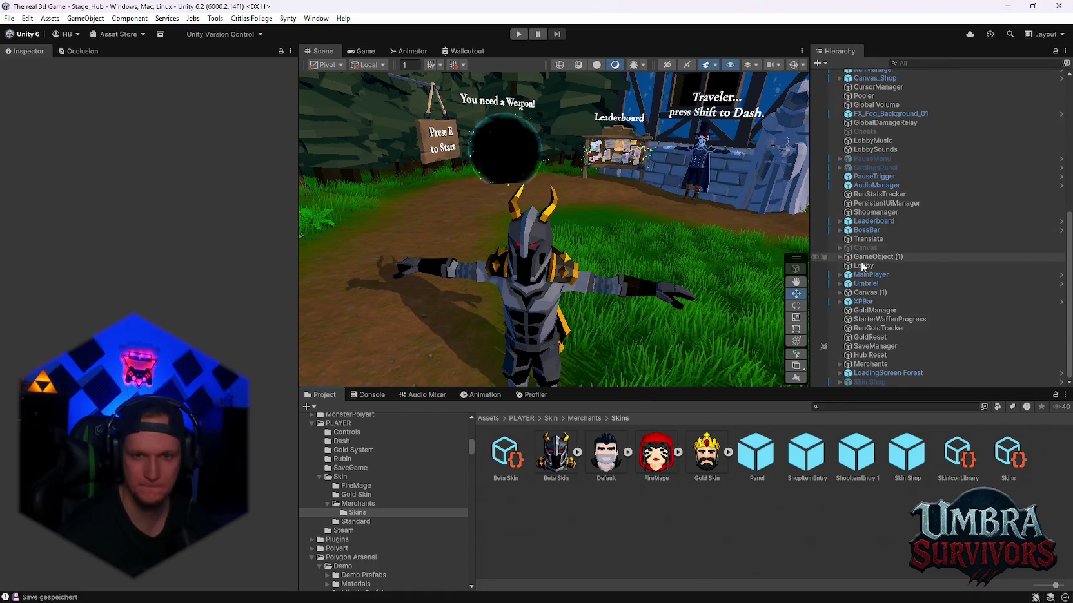
left_click(840, 274)
left_click(848, 293)
scroll(863, 284, "down", 2)
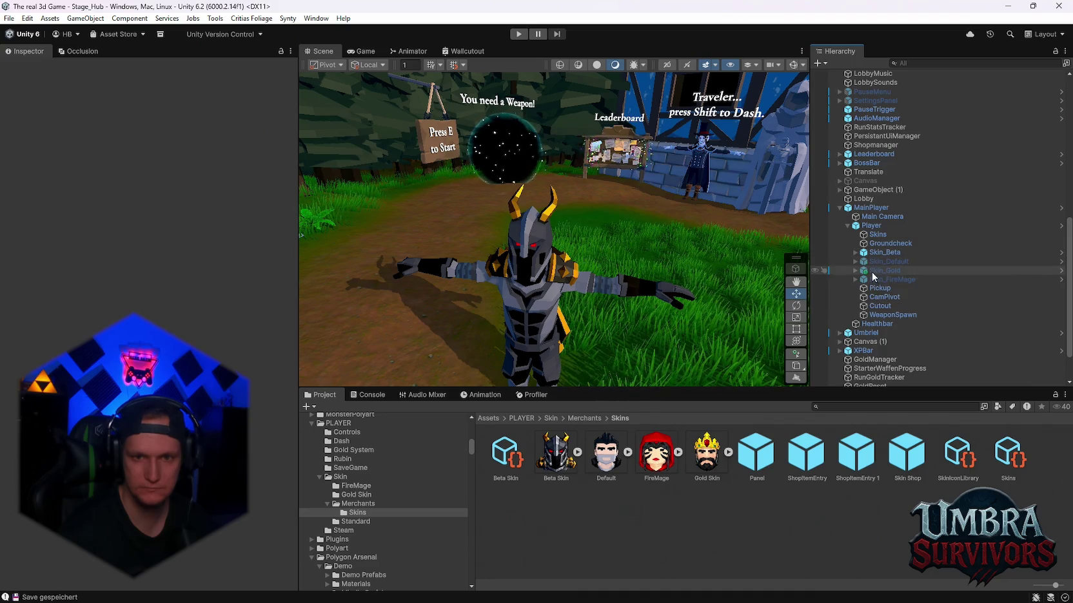
- Deactivate Skin_Beta, activate Skin_Gold, and select the gold character's cape in the Scene view
left_click(885, 252)
left_click(29, 67)
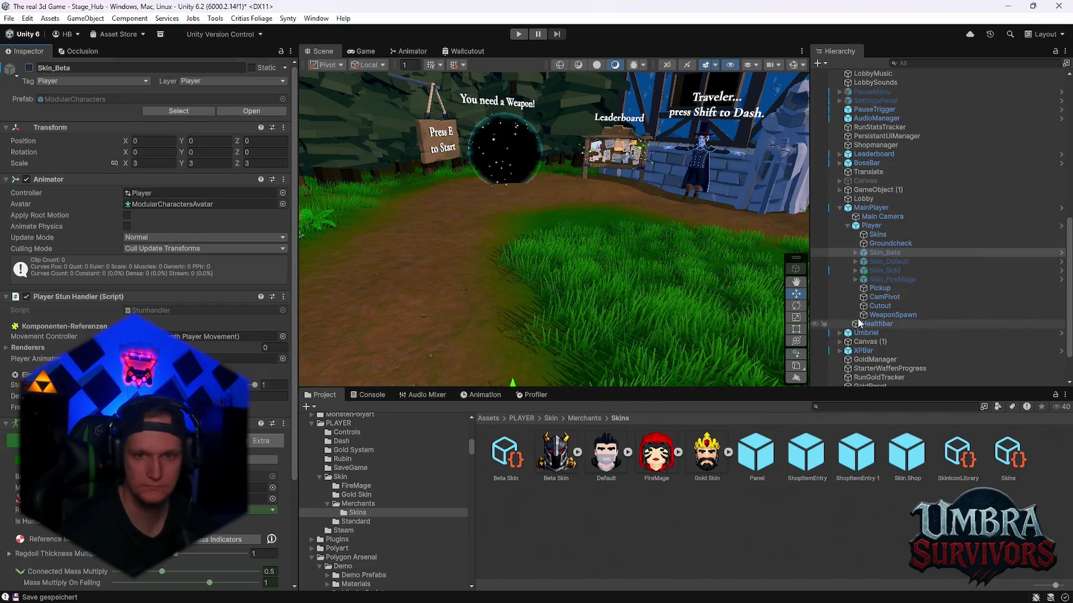
left_click(884, 270)
left_click(29, 67)
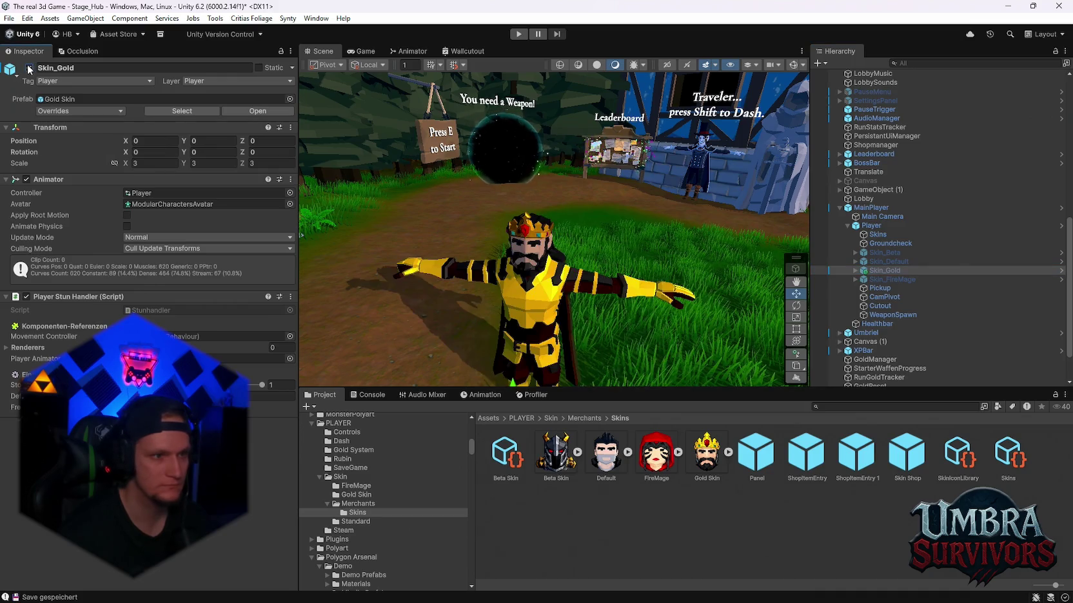
scroll(554, 245, "up", 3)
mouse_move(554, 245)
left_mouse_down()
mouse_move(494, 277)
mouse_move(502, 291)
mouse_move(493, 234)
left_mouse_up()
left_click(491, 232)
scroll(941, 321, "down", 4)
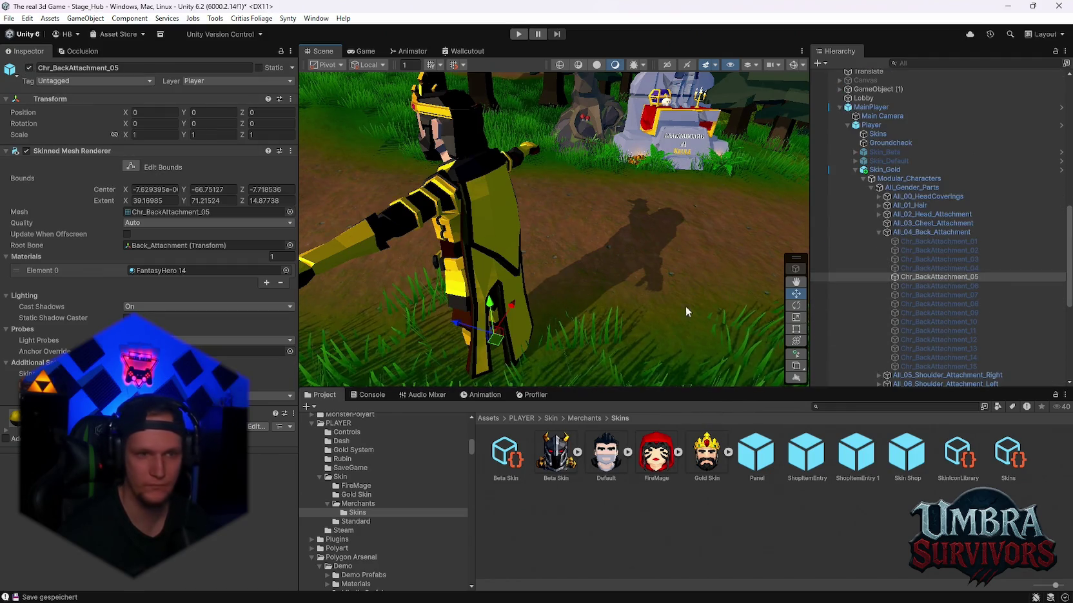
- Turn off Chr_BackAttachment_05 and preview attachments 07, 08 and 09 one by one
left_click(193, 270)
left_click(29, 67)
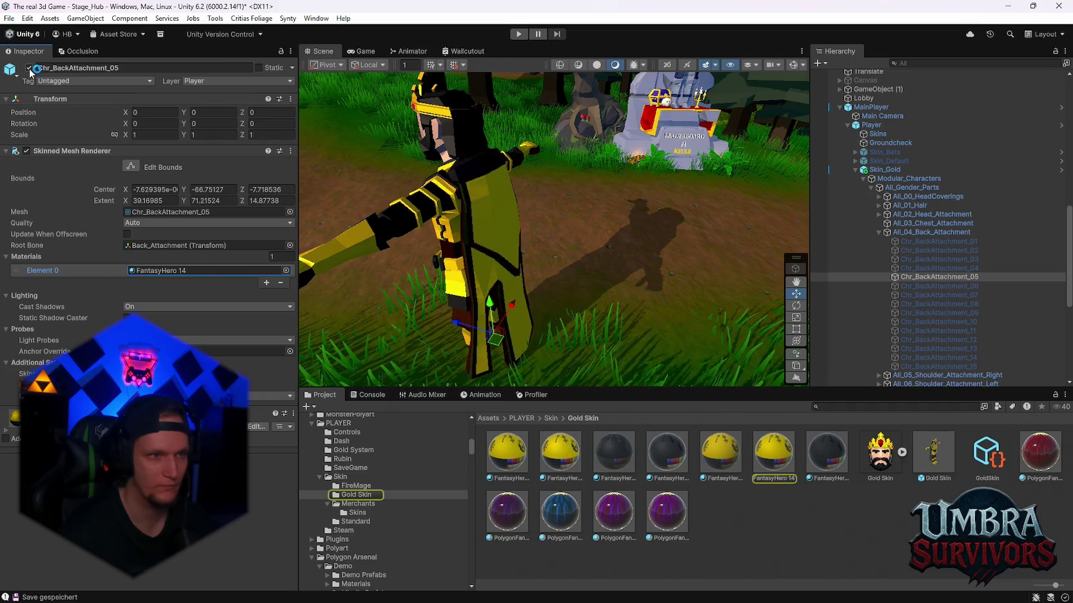
left_click(948, 296)
left_click(29, 67)
left_click(29, 67)
left_click(939, 304)
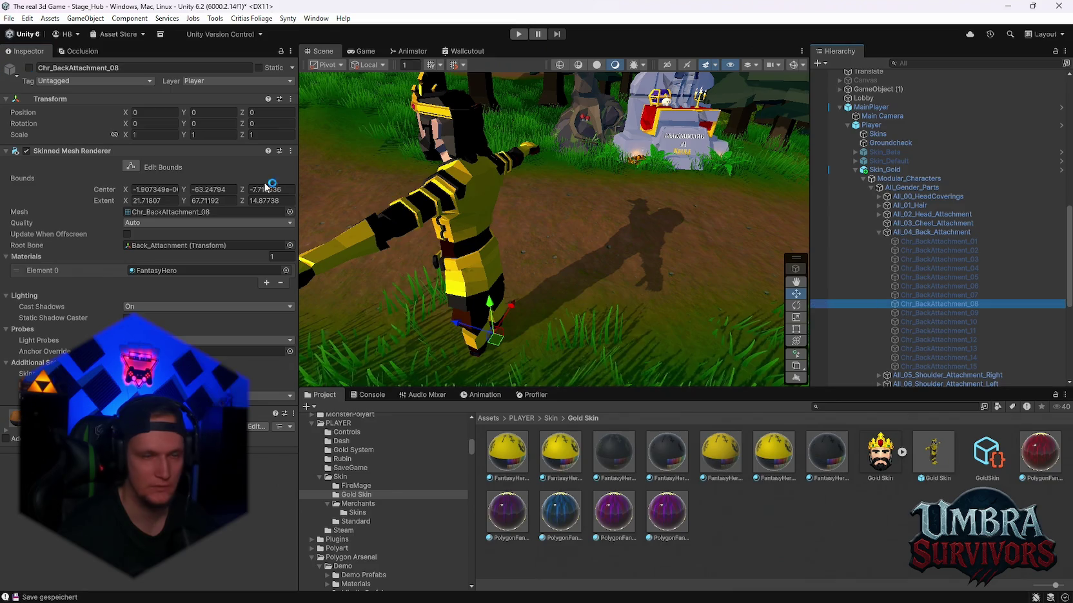
left_click(29, 67)
left_click(29, 67)
left_click(939, 313)
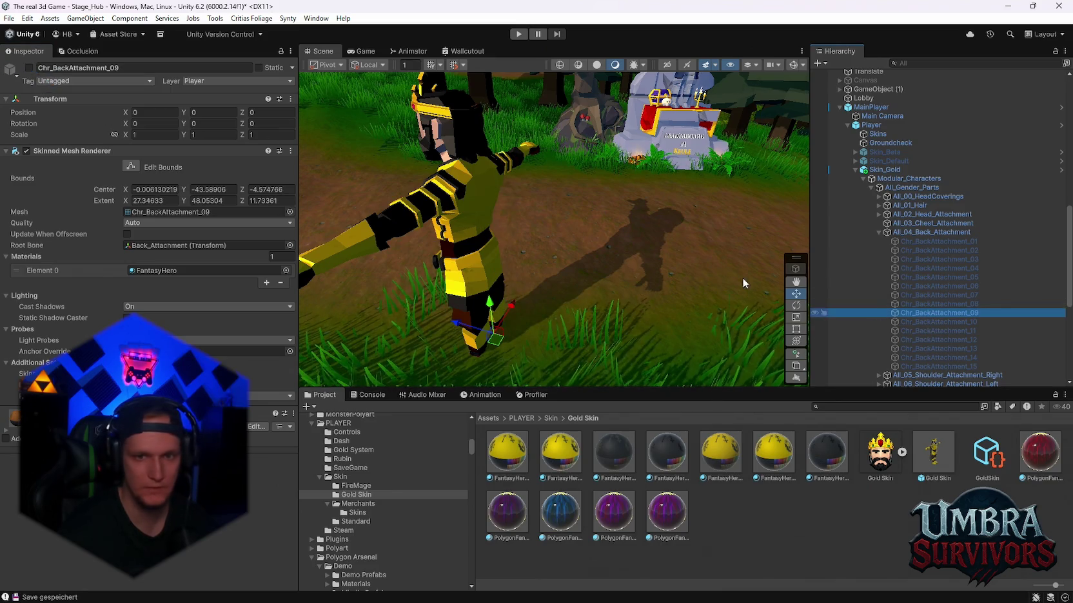
left_click(29, 67)
left_click(29, 67)
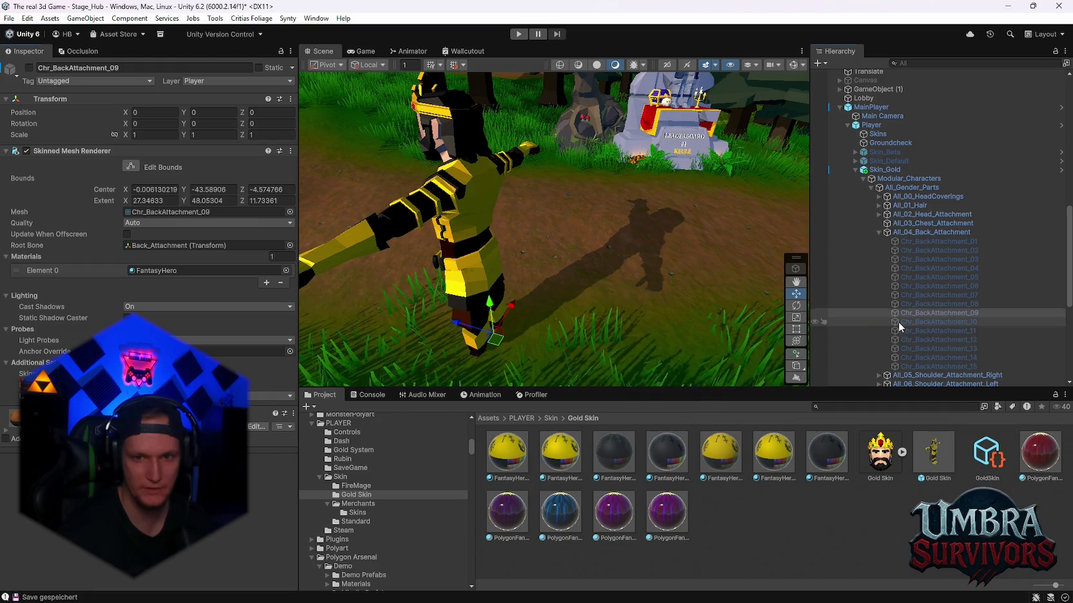
- Enable Chr_BackAttachment_10 as the cape, orbit to check it, then show the Game view
left_click(939, 322)
left_click(29, 67)
mouse_move(554, 241)
left_mouse_down()
mouse_move(471, 214)
mouse_move(447, 230)
mouse_move(667, 229)
mouse_move(661, 218)
mouse_move(628, 241)
mouse_move(526, 232)
left_mouse_up()
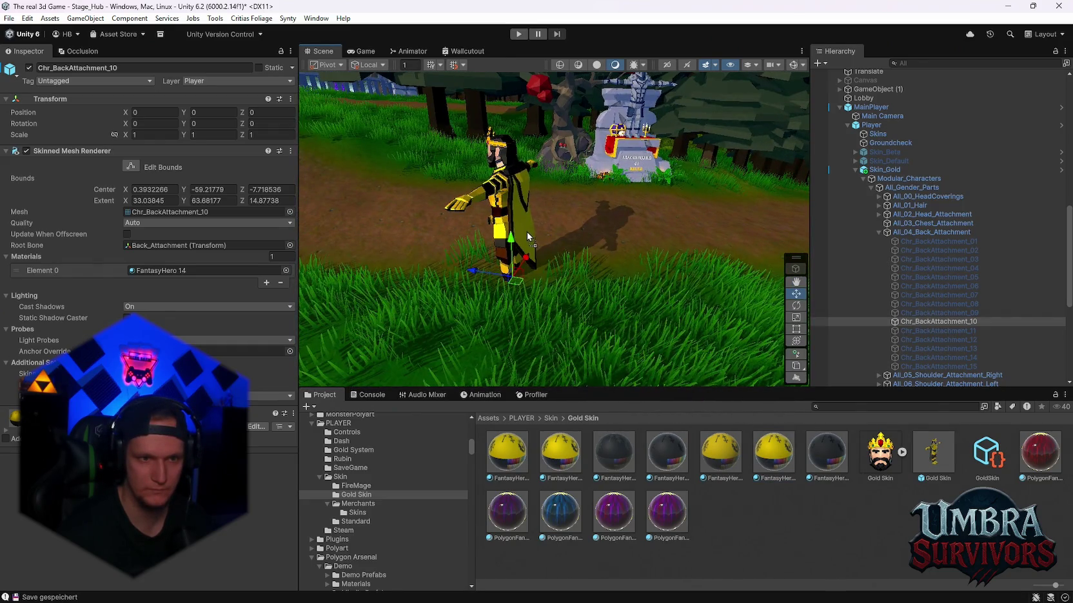
mouse_move(453, 235)
left_mouse_down()
mouse_move(666, 227)
mouse_move(686, 214)
left_mouse_up()
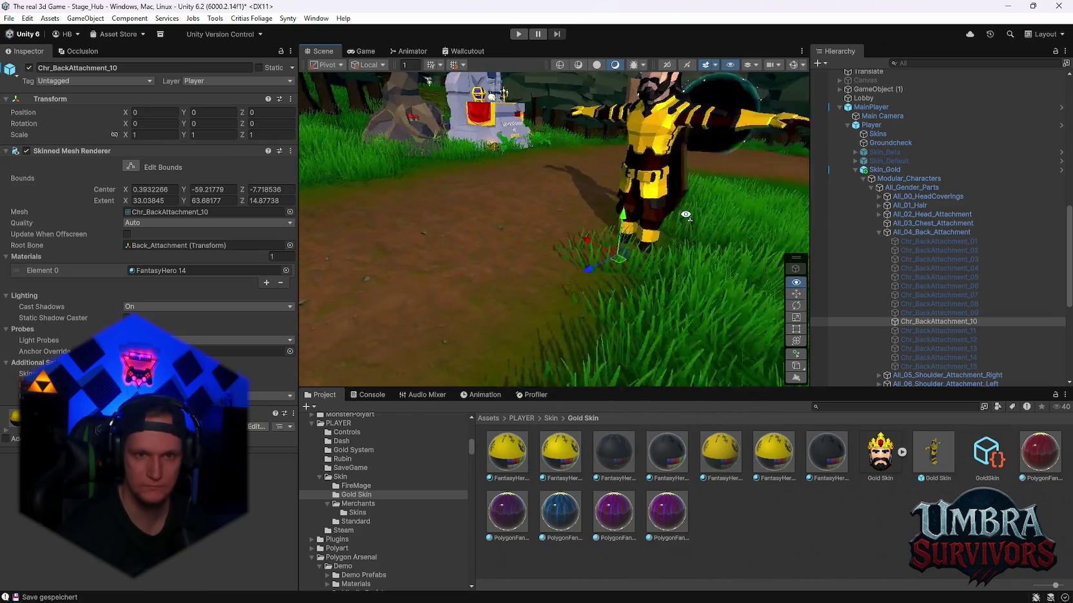
left_click(371, 56)
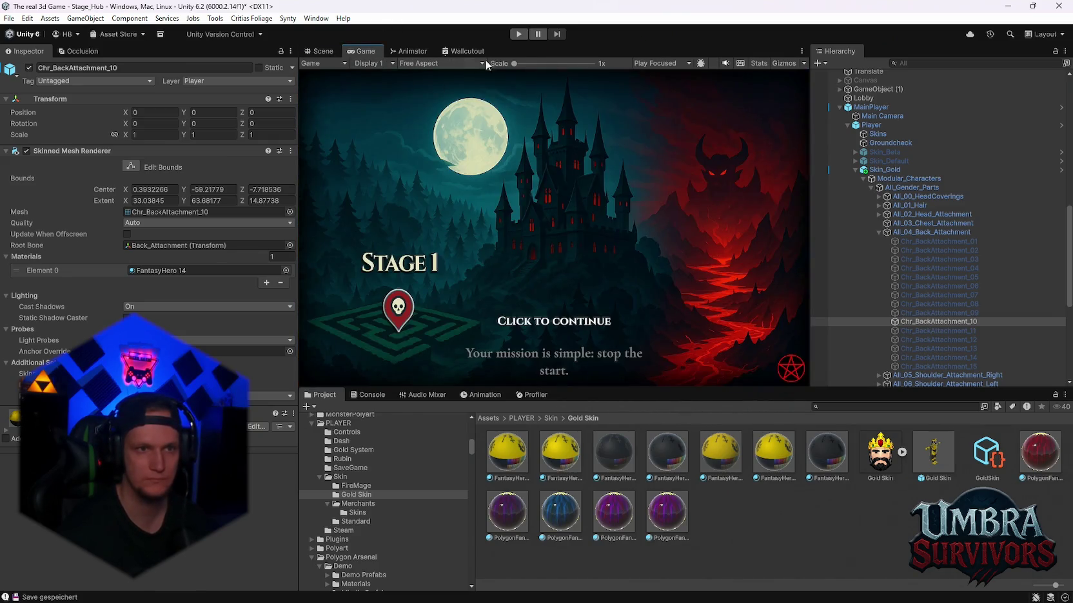
- Enter play mode and continue past the Stage 1 screen into the Stage_Hub level
left_click(520, 36)
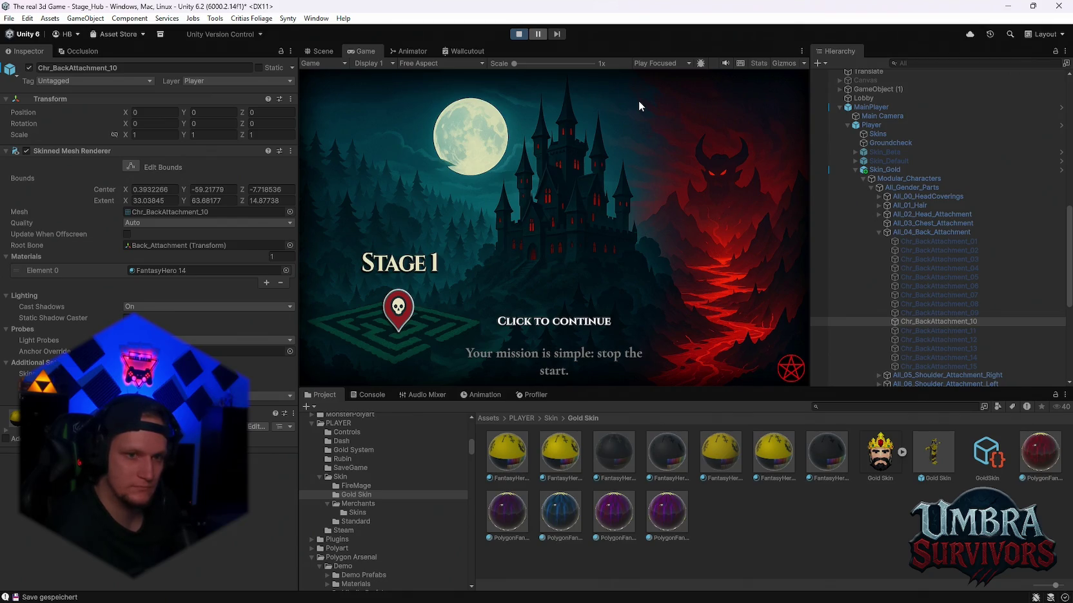
left_click(639, 101)
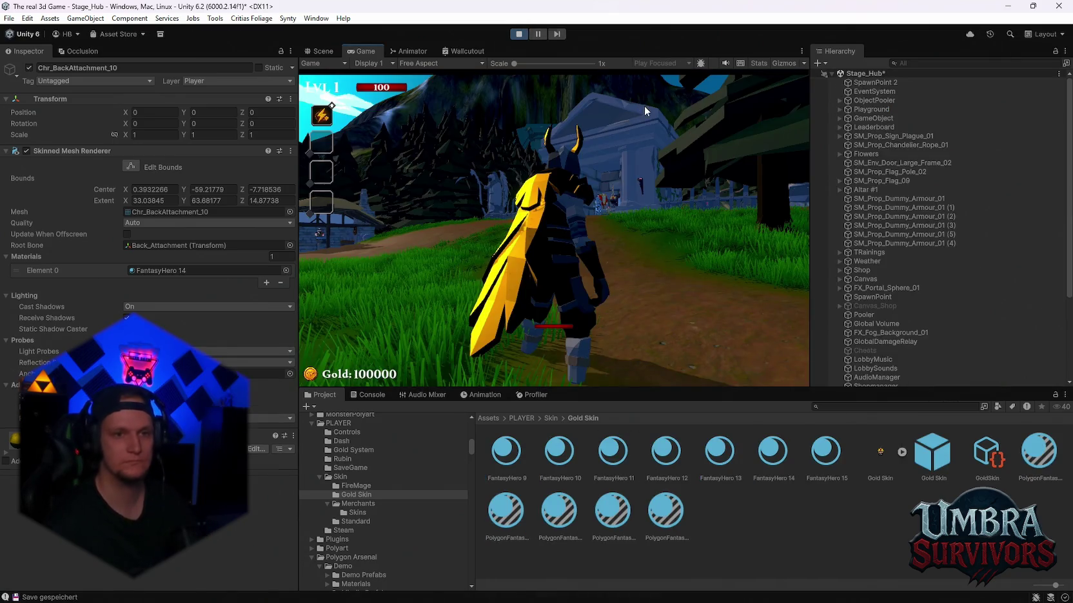
- Run the gold-caped character around the hub with bunnyhops up to the start portal
key("a")
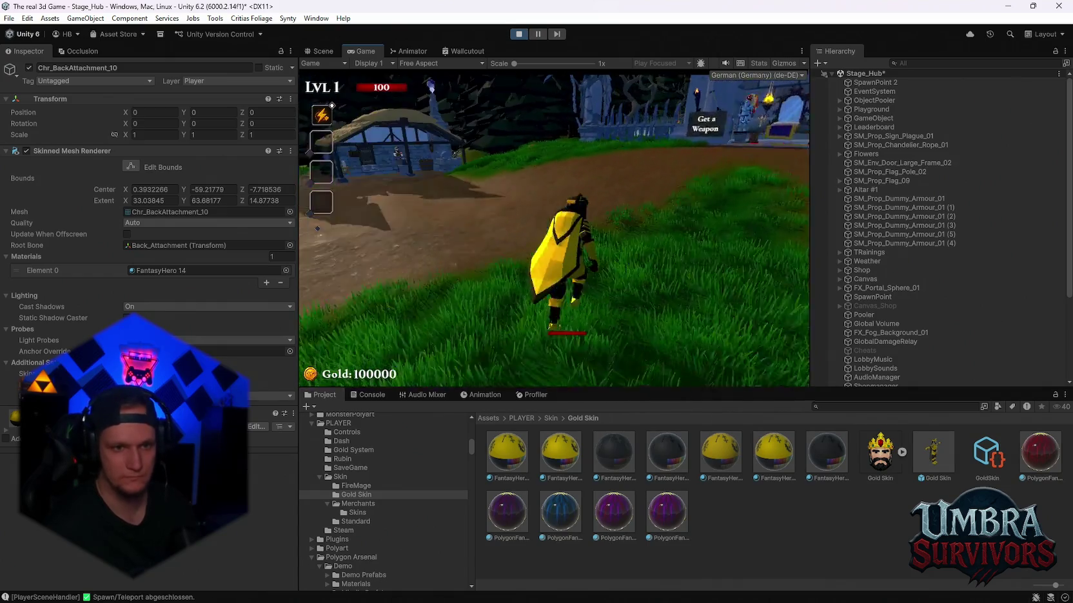
key("w")
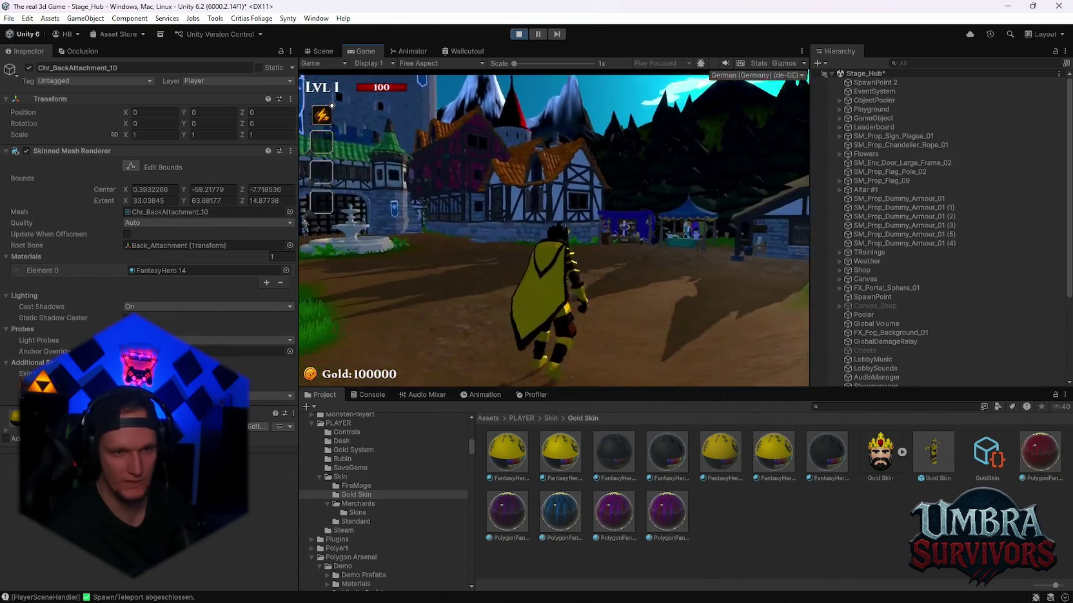
key("d")
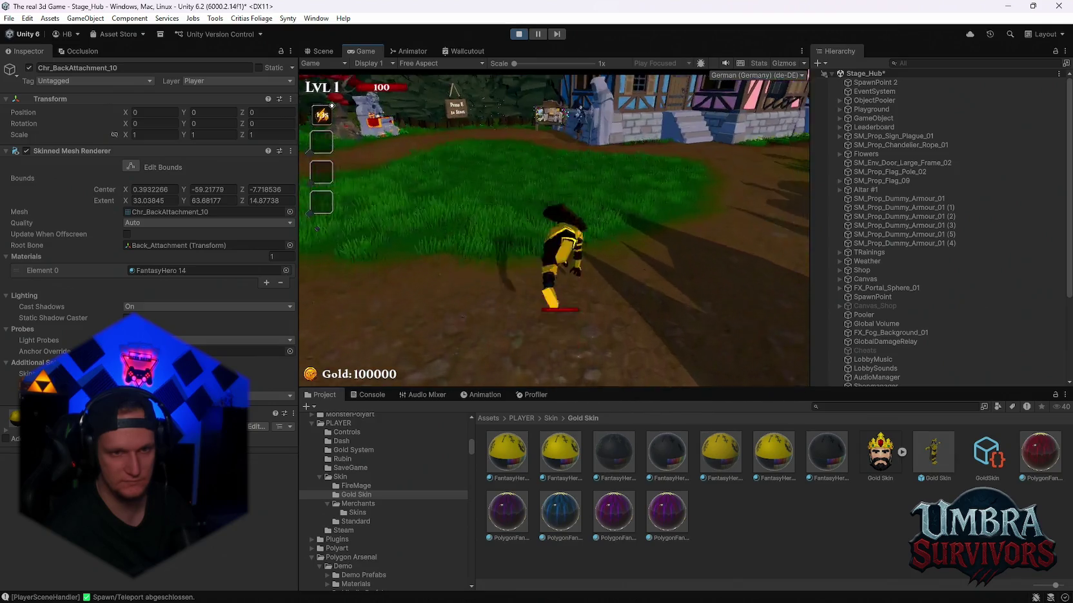
key("w")
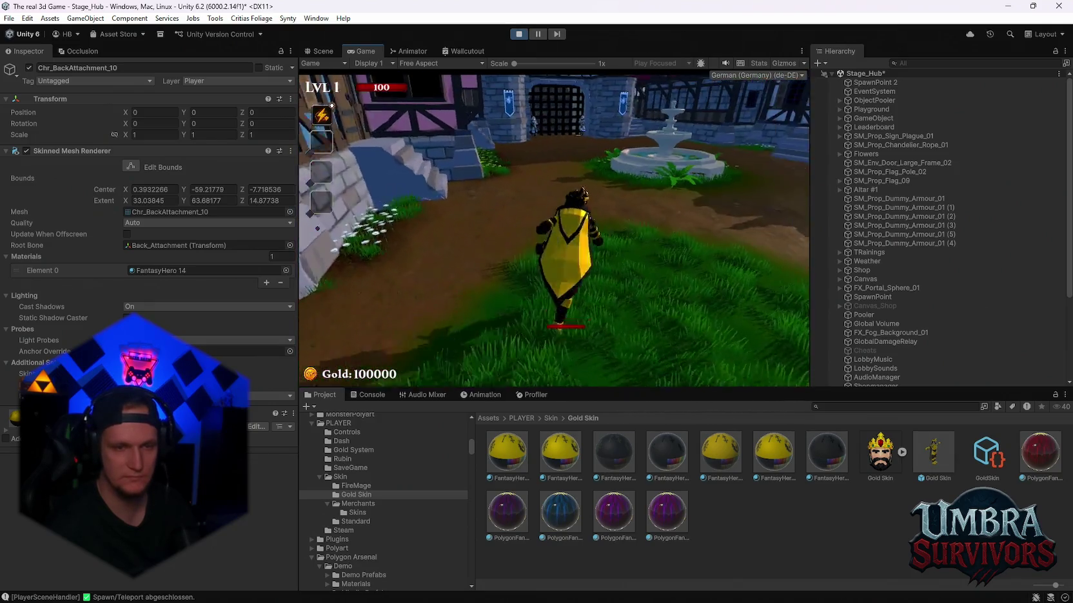
key("space")
key("w")
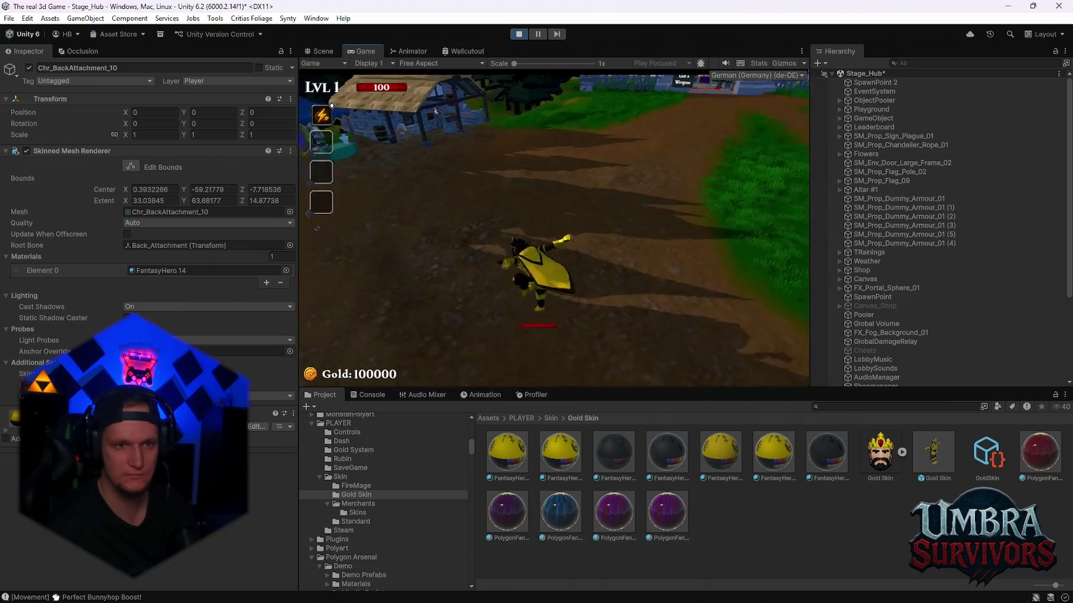
key("w")
key("space")
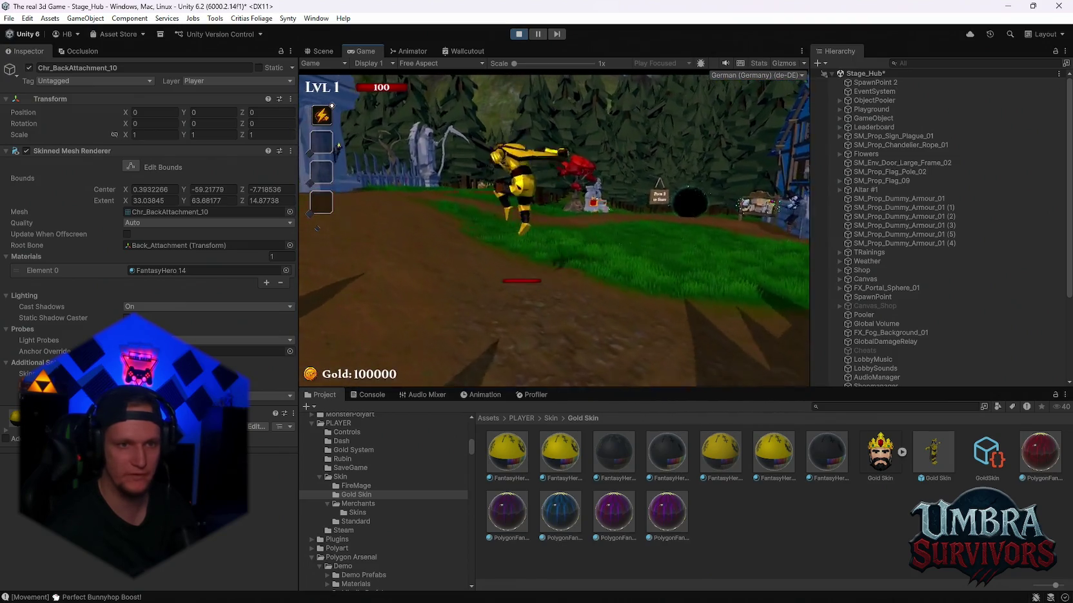
key("w")
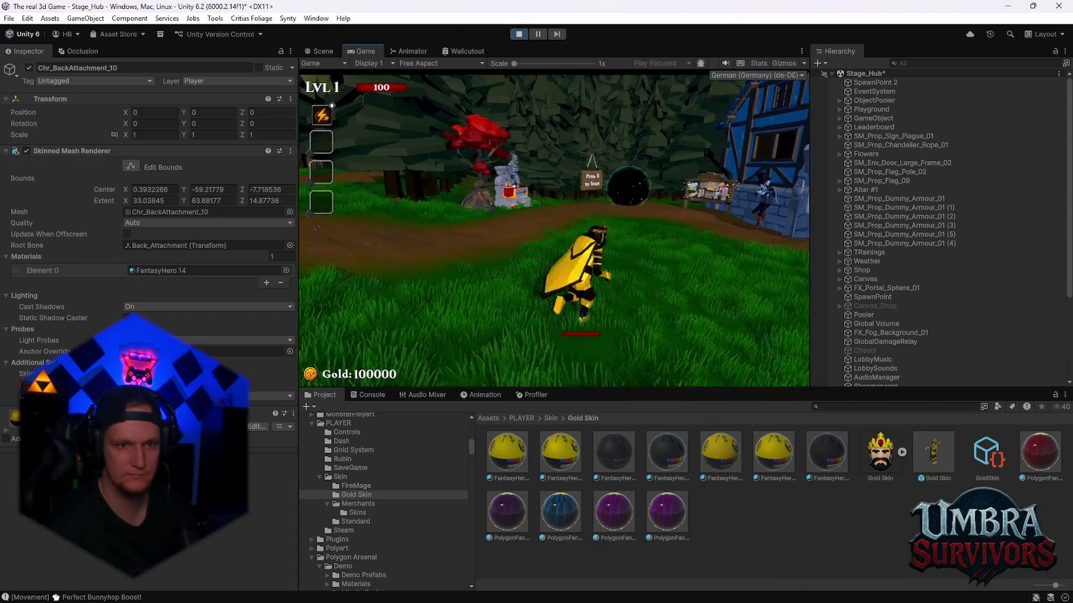
- Check the notice-board leaderboard, then pause, quit the game and stop play mode
key("w")
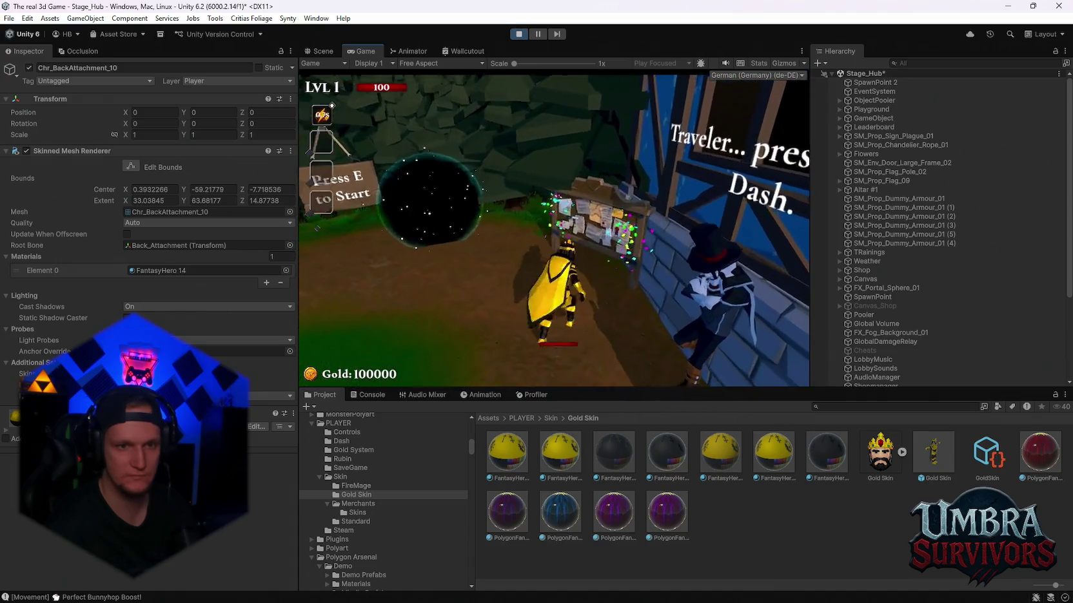
key("e")
left_click(557, 349)
key("w")
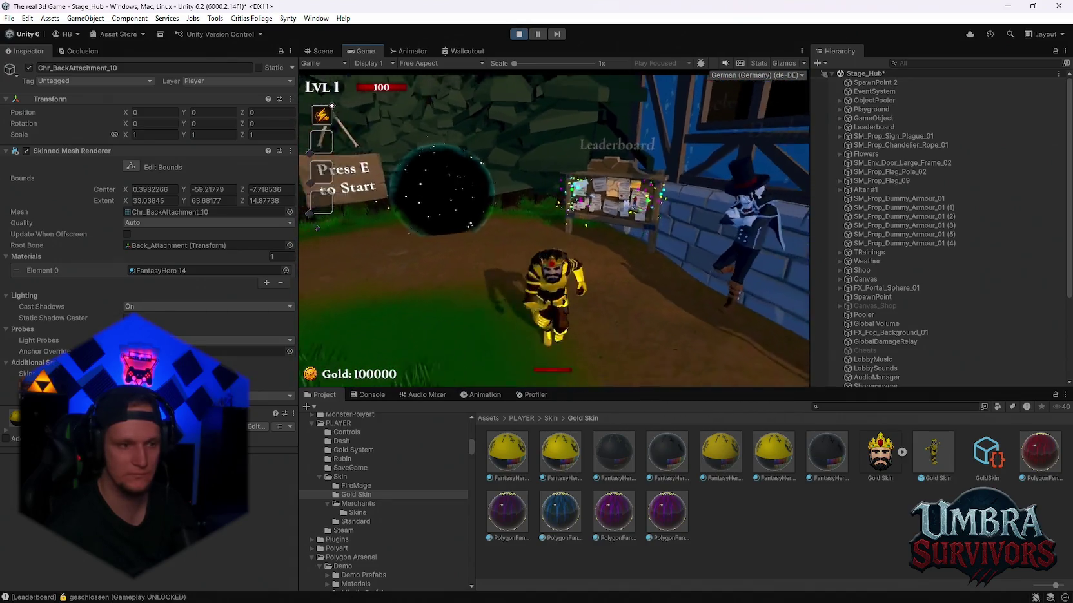
key("Escape")
left_click(556, 276)
left_click(517, 34)
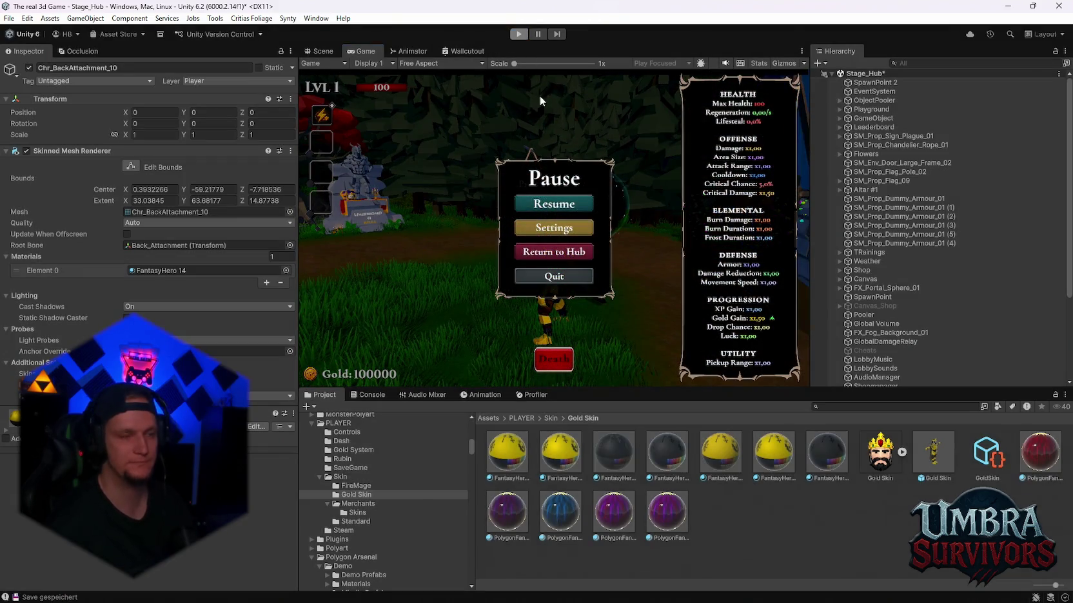
- Bring up Steam, glance at friends and chat, view the BIBLIOTHEK library, then minimize it
mouse_move(749, 587)
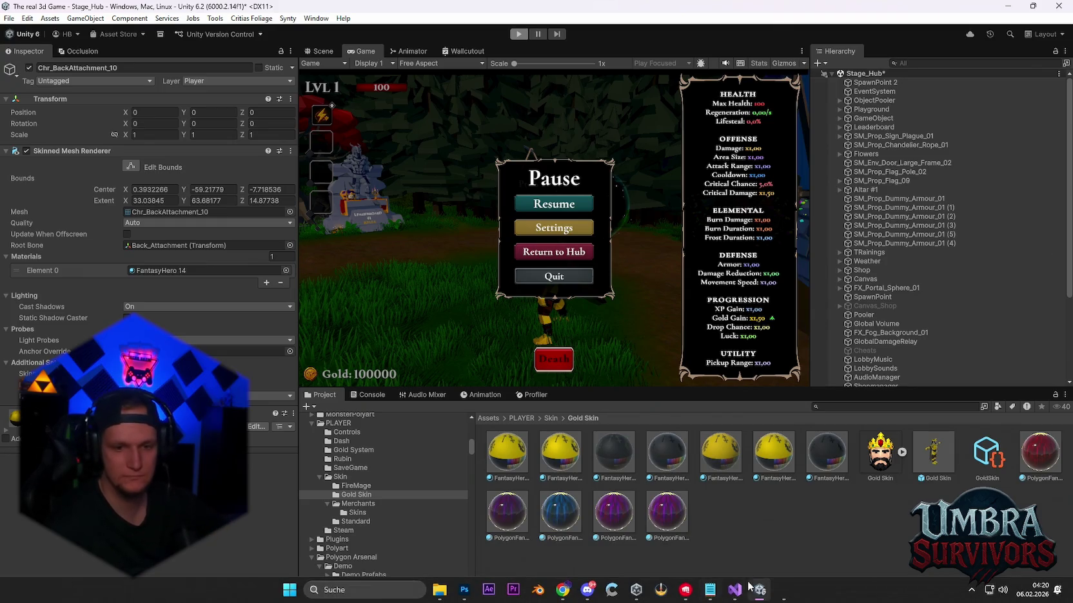
left_click(782, 591)
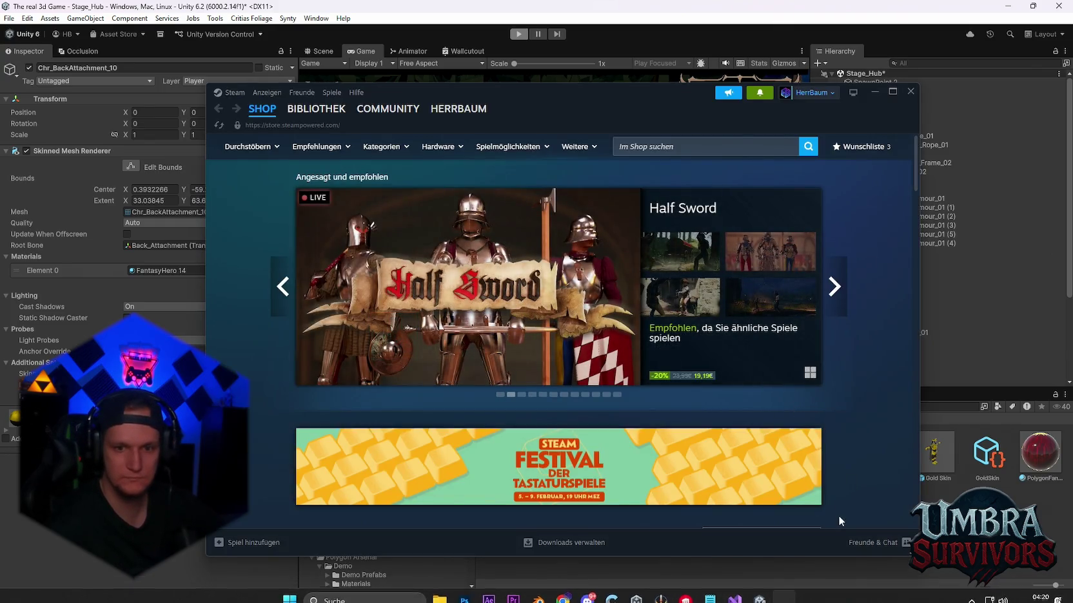
left_click(862, 544)
left_click(1047, 8)
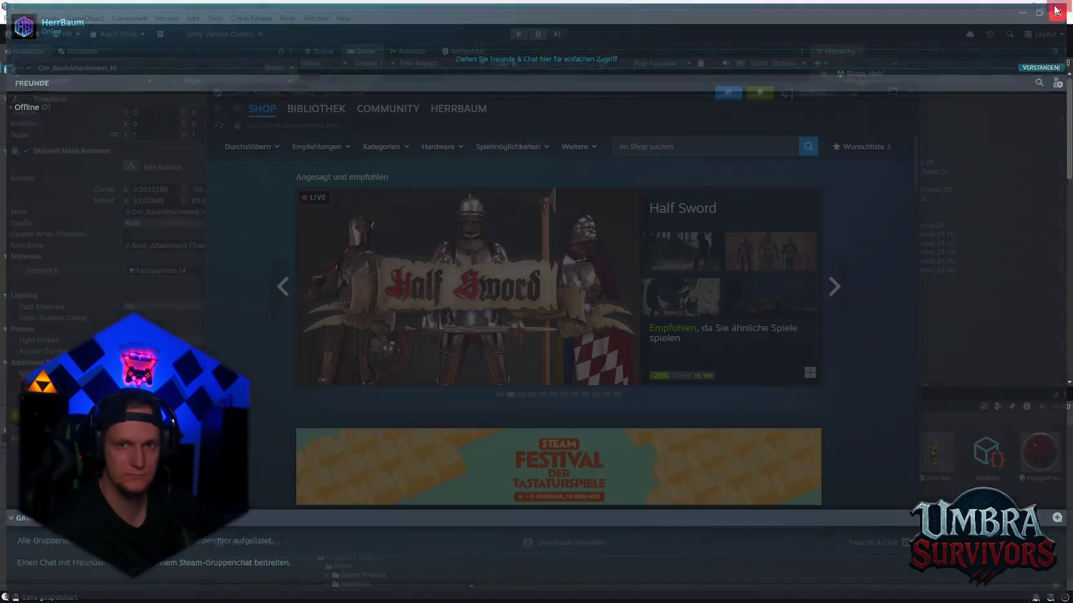
left_click(310, 132)
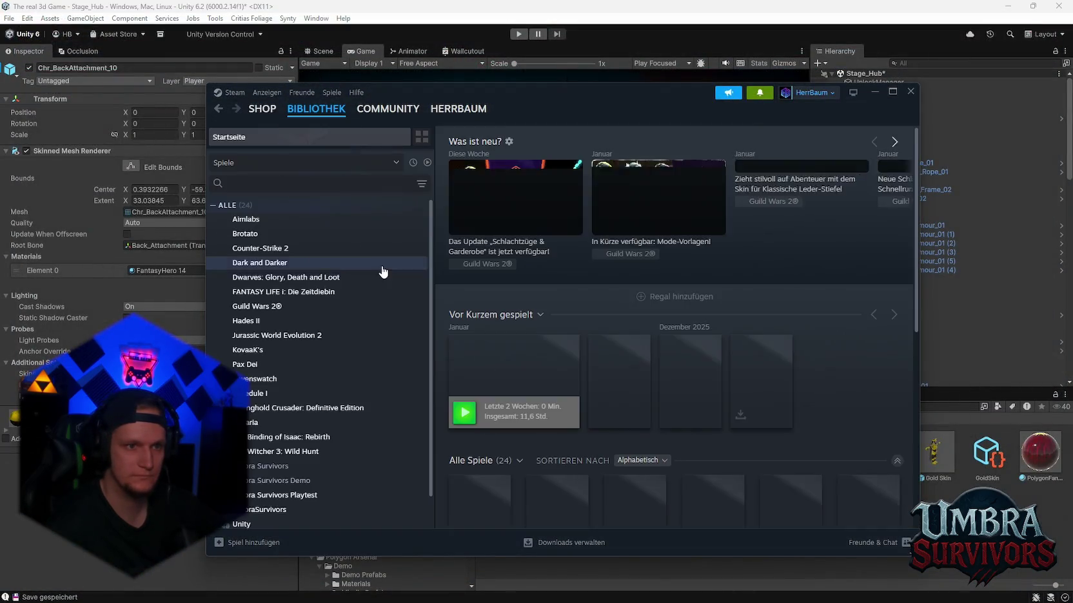
left_click(873, 91)
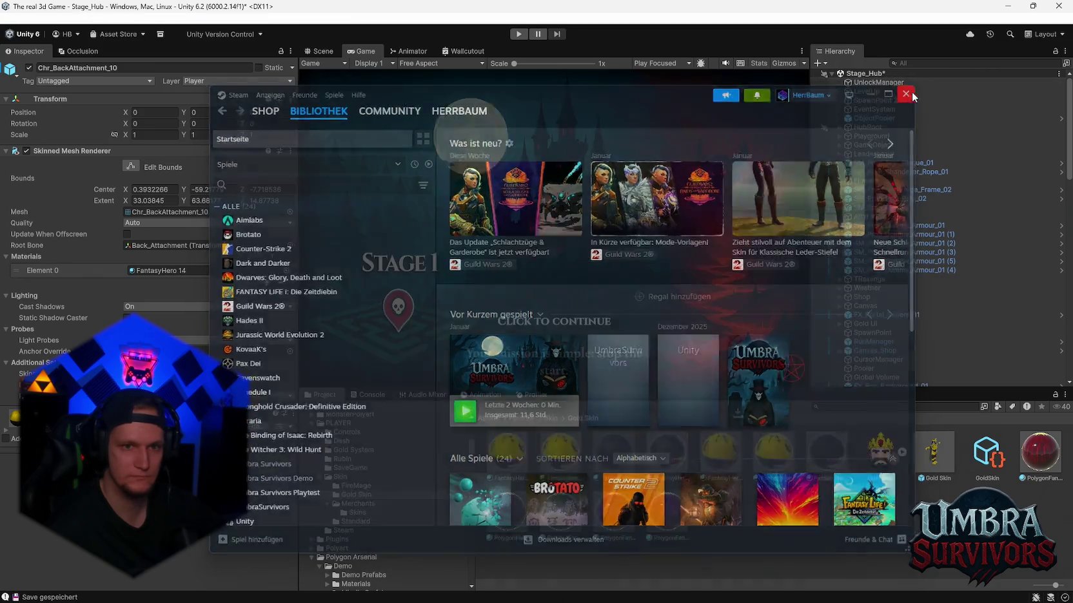
- Return to Unity's Scene view of the hub and bring the patch notes forward
left_click(319, 51)
scroll(546, 264, "down", 3)
scroll(546, 264, "up", 3)
scroll(546, 265, "down", 3)
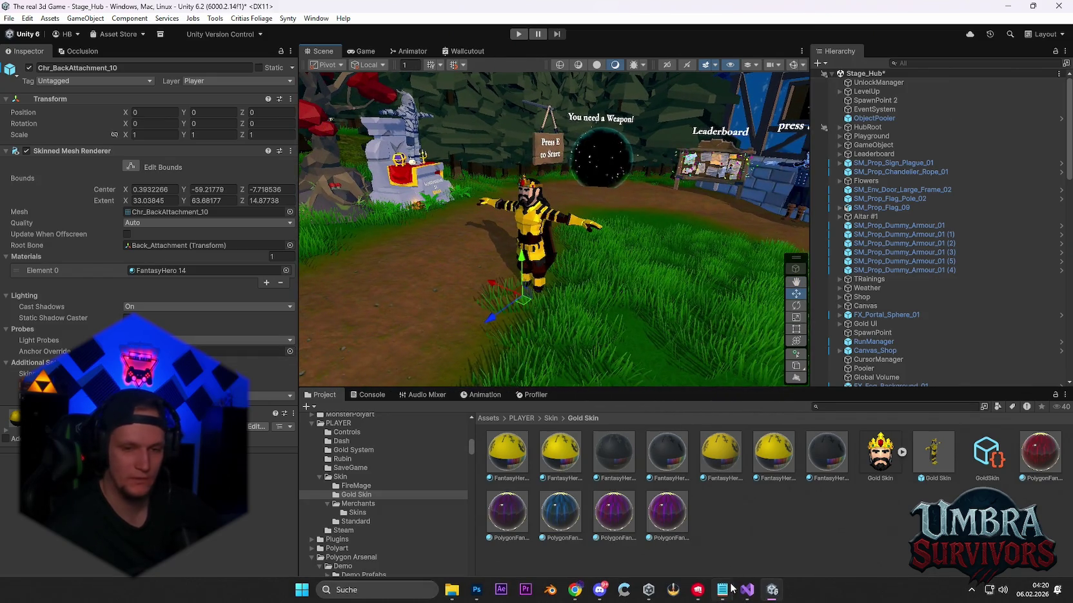
left_click(718, 592)
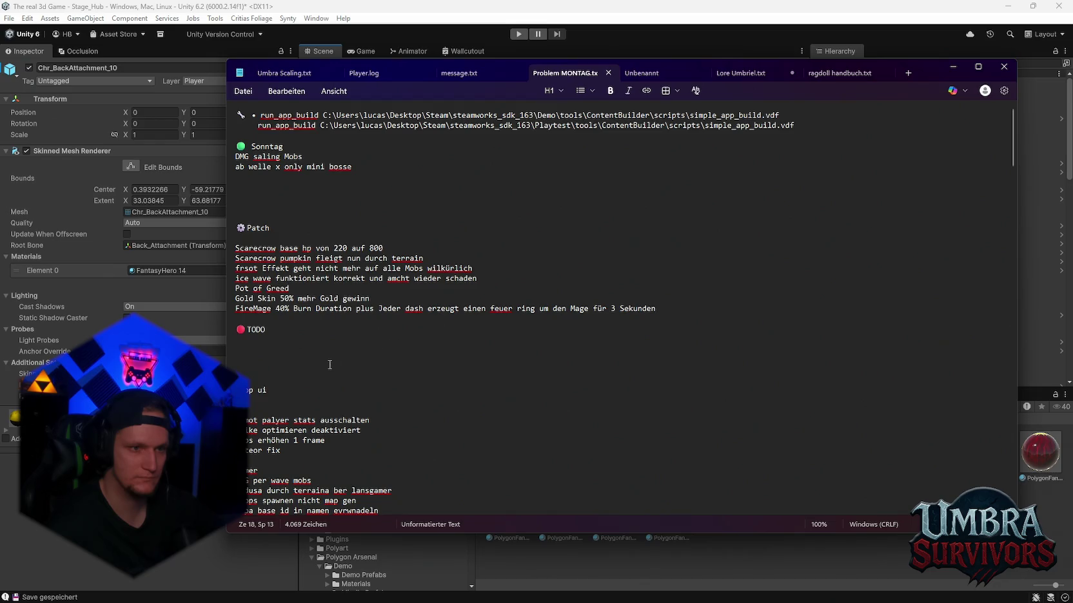
- Place the cursor on empty line 27 of Problem MONTAG.txt, close Notepad, and replay the hub
left_click(324, 380)
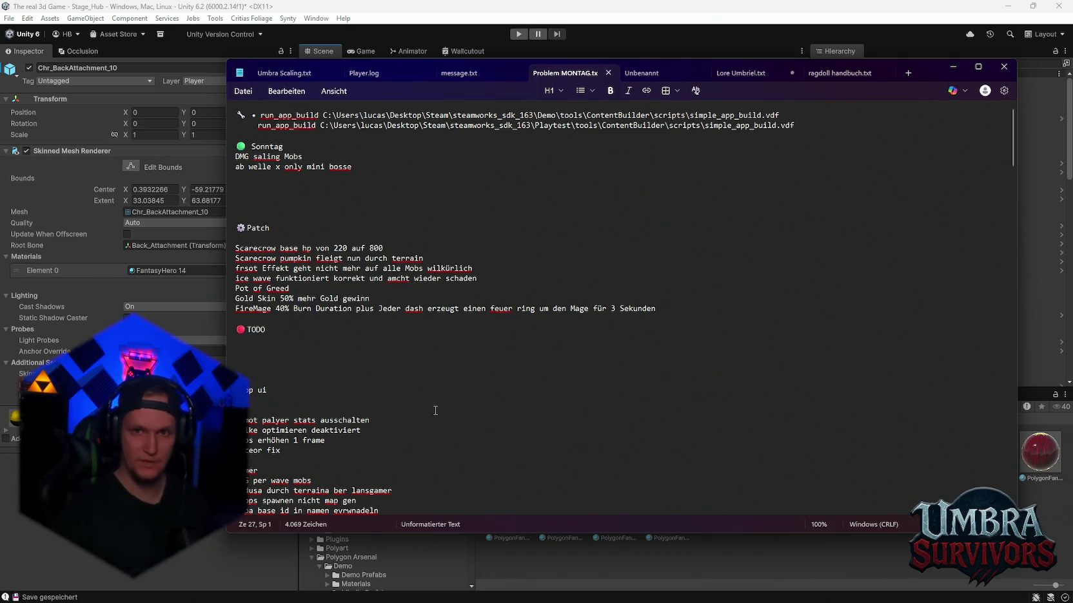
left_click(1004, 67)
left_click(519, 33)
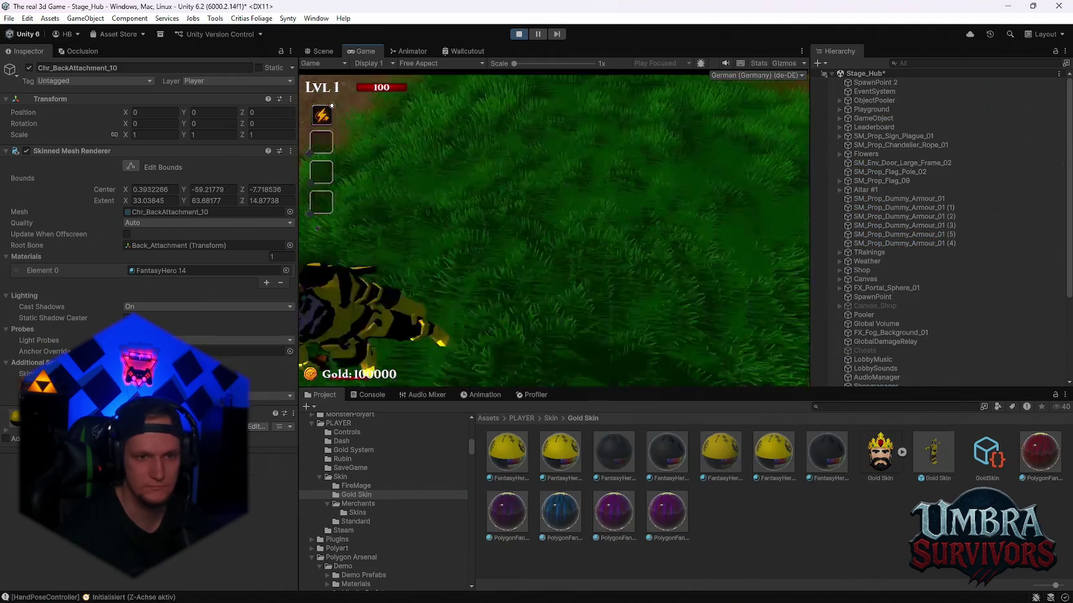
- Walk to the merchant to bring up the Skin Shop and maximize the Game view
key("w")
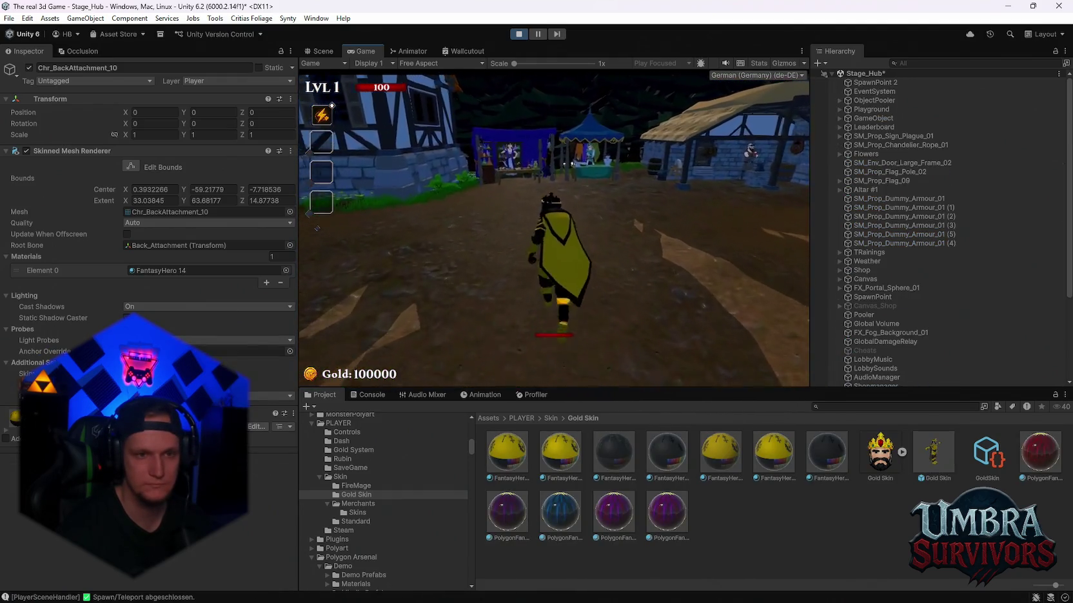
key("w")
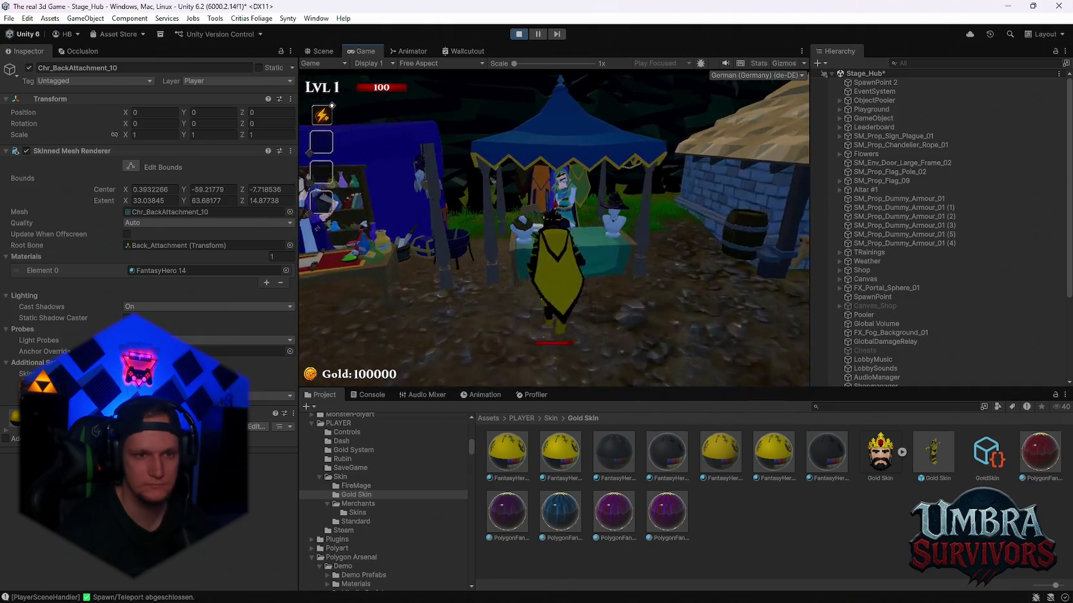
scroll(707, 251, "down", 3)
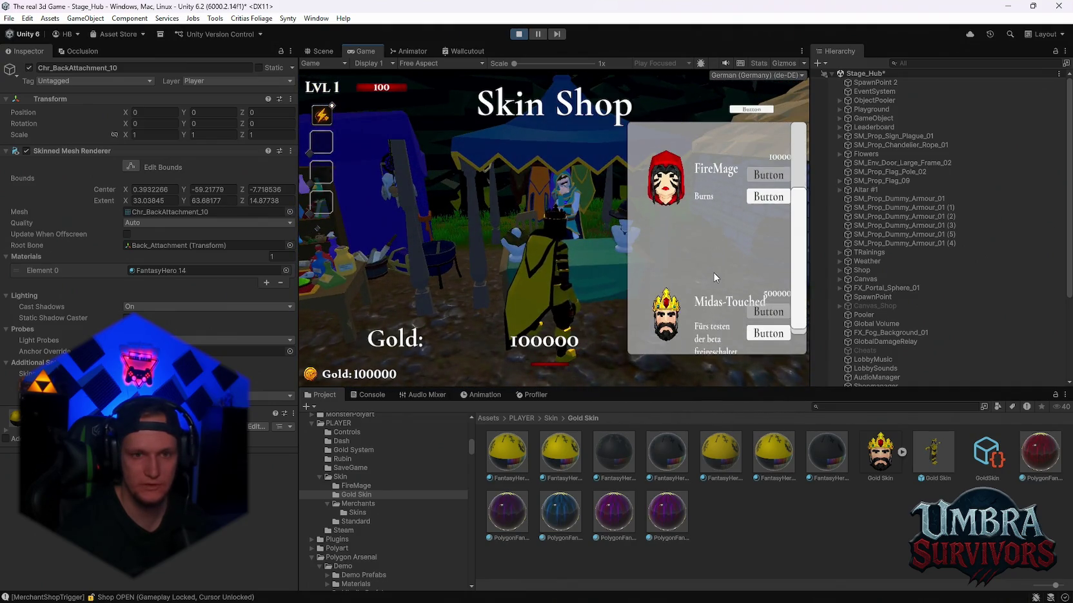
scroll(709, 300, "up", 3)
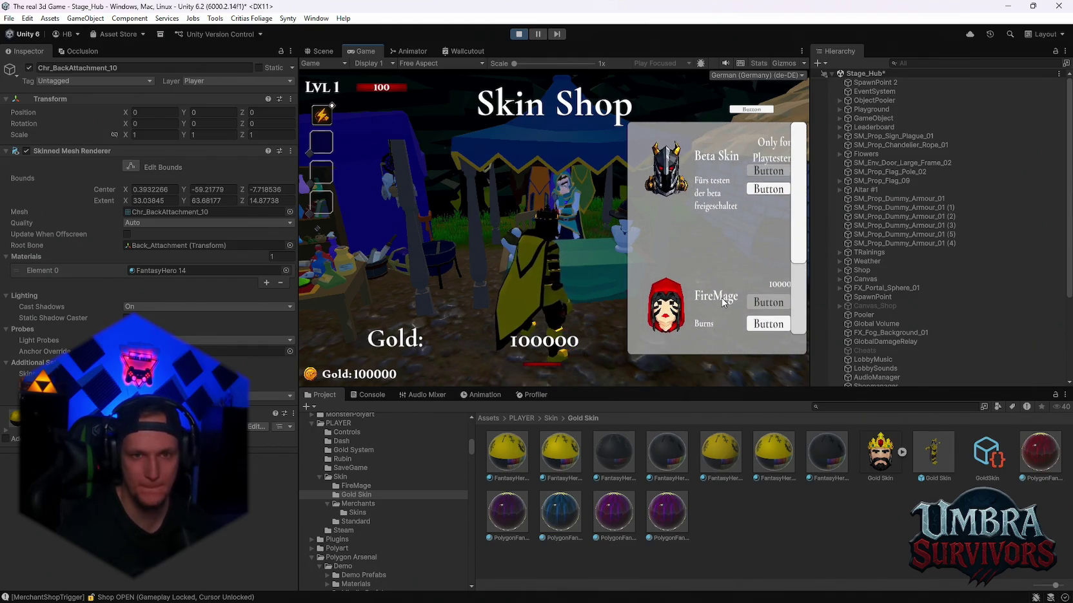
double_click(366, 50)
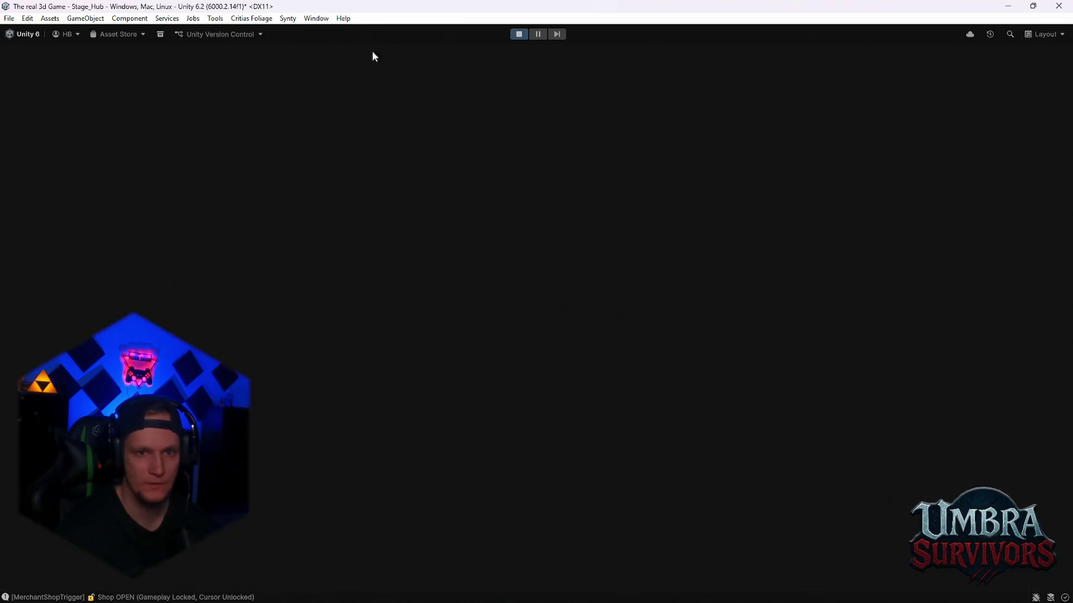
scroll(832, 307, "down", 3)
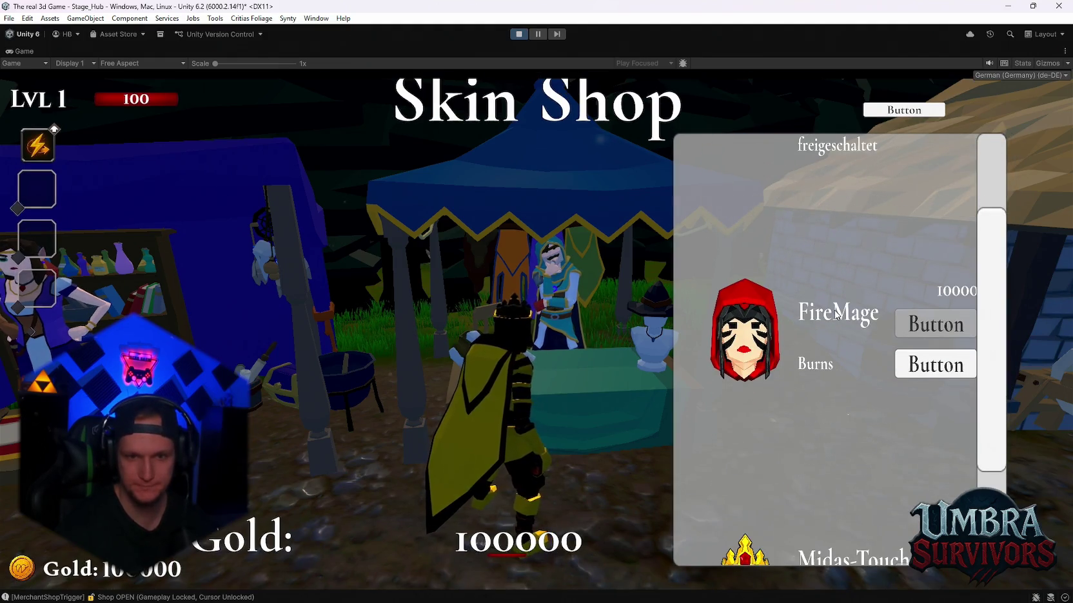
scroll(834, 312, "down", 3)
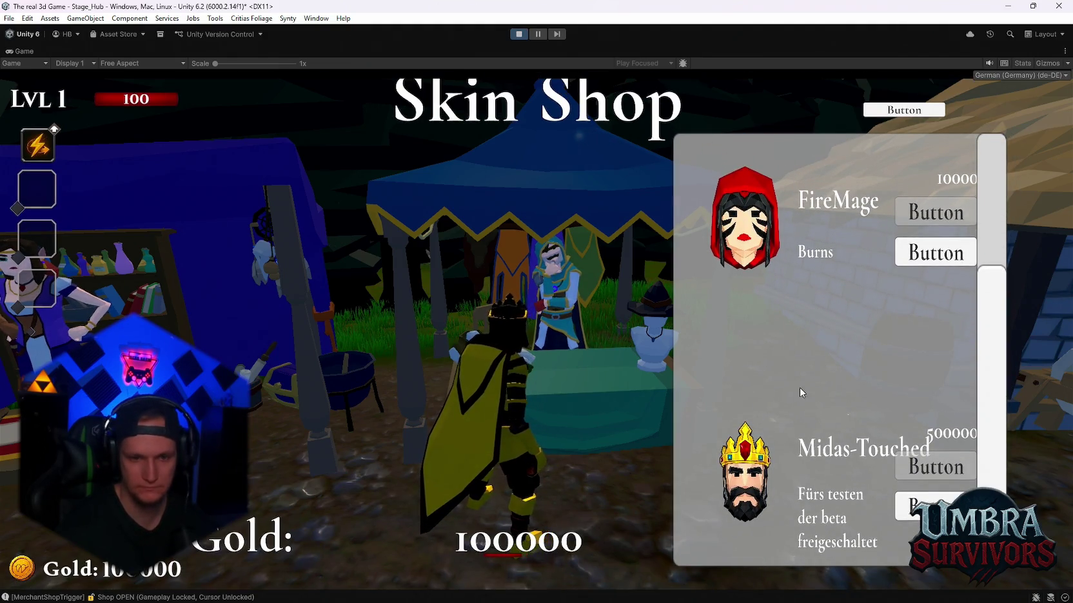
scroll(799, 406, "up", 3)
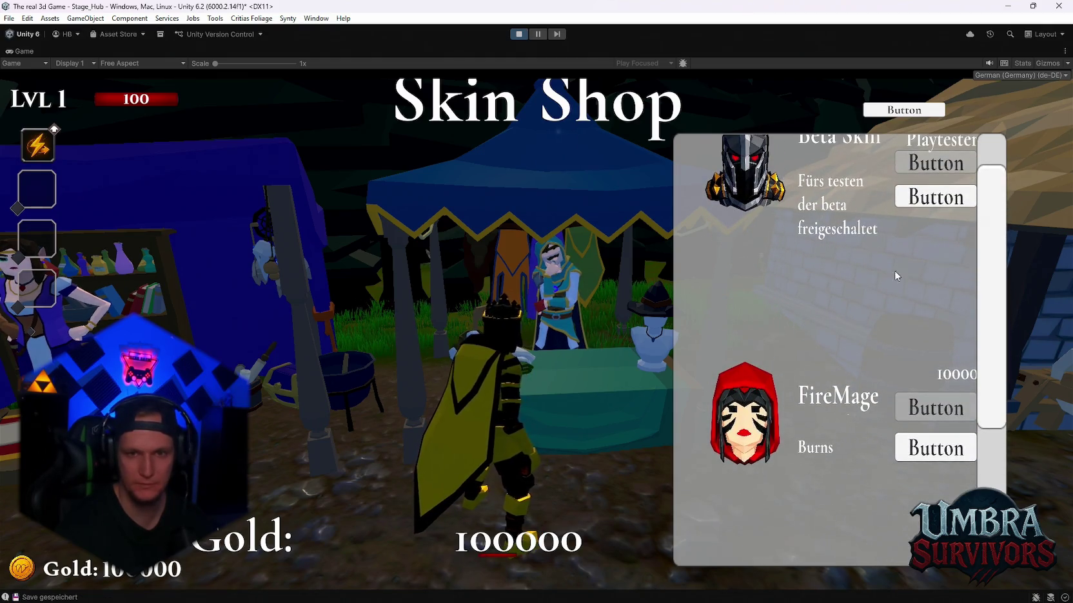
- Equip the Beta, FireMage and gold Midas-Touched skins, then close the shop and stop the playtest
left_click(903, 196)
left_click(932, 445)
scroll(929, 438, "down", 3)
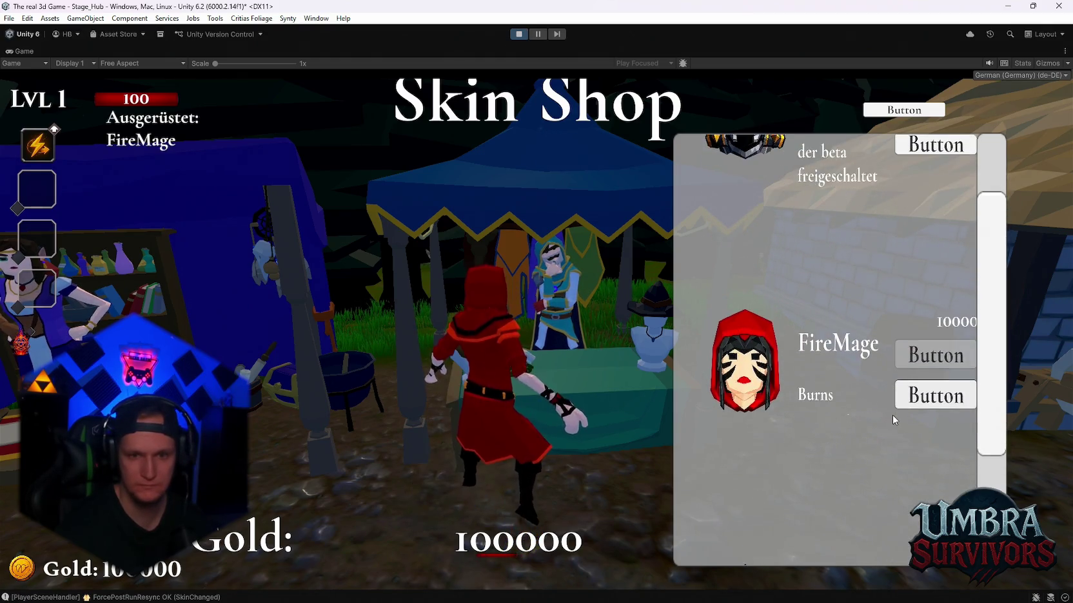
left_click(906, 529)
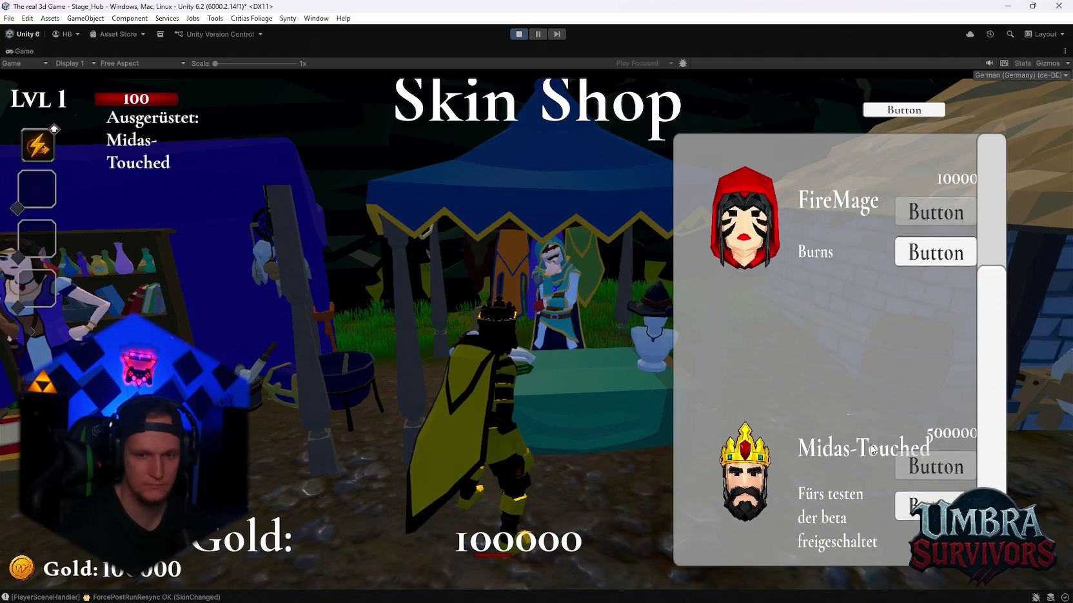
scroll(904, 435, "up", 3)
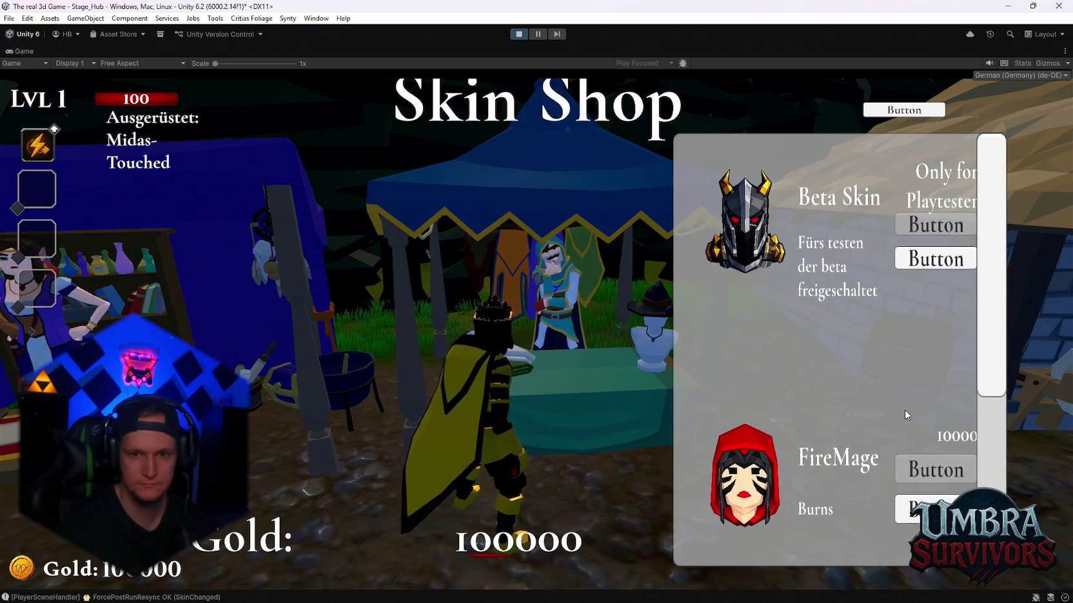
key("Escape")
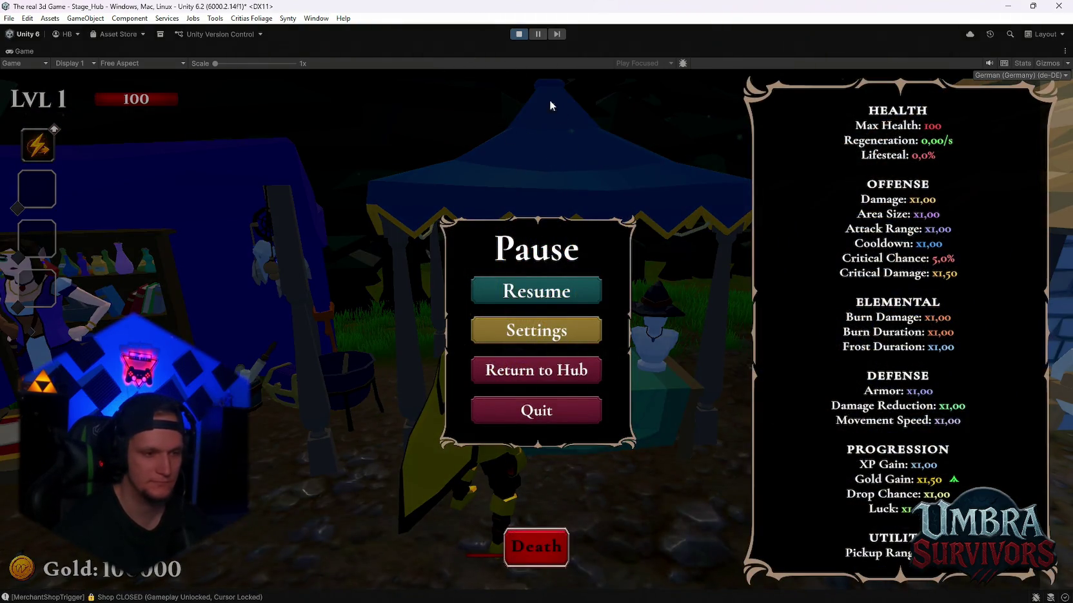
left_click(521, 32)
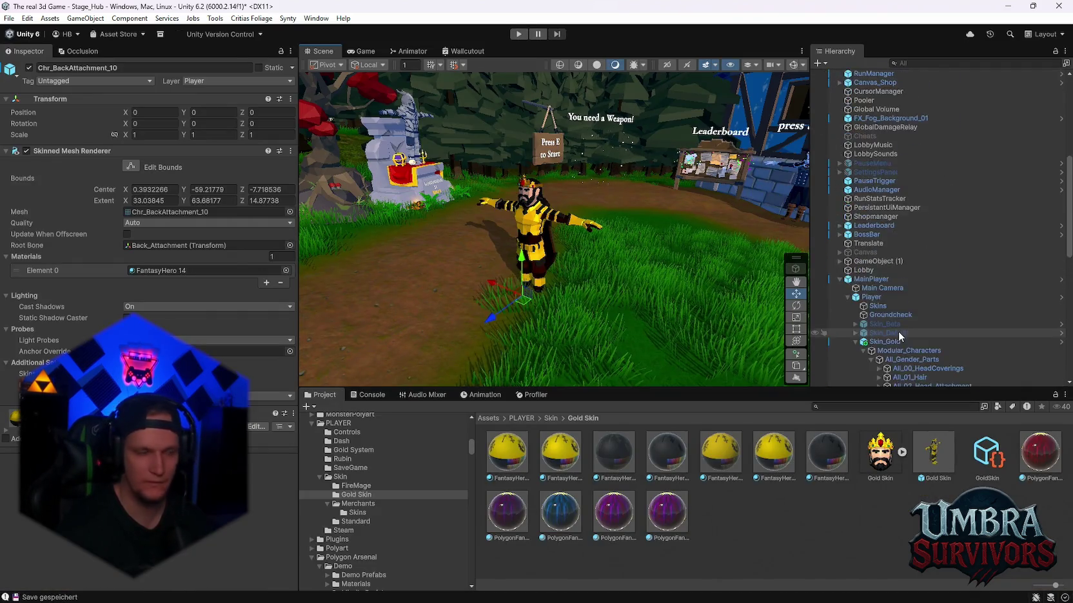
- Clear the Console and return to the Gold Skin folder in the Project tab
left_click(368, 394)
left_click(312, 407)
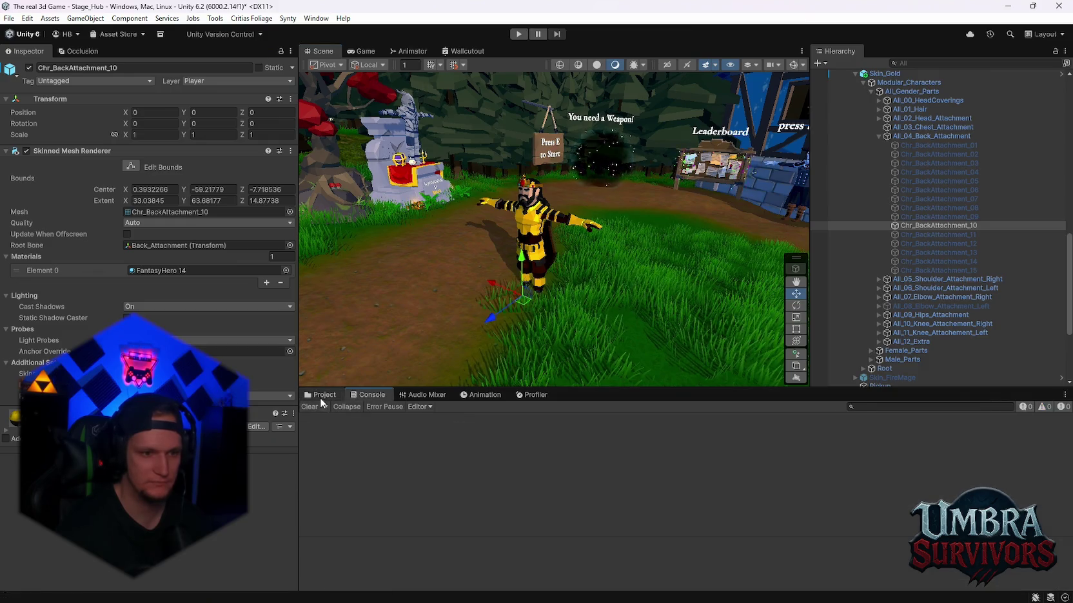
left_click(321, 396)
scroll(402, 451, "up", 5)
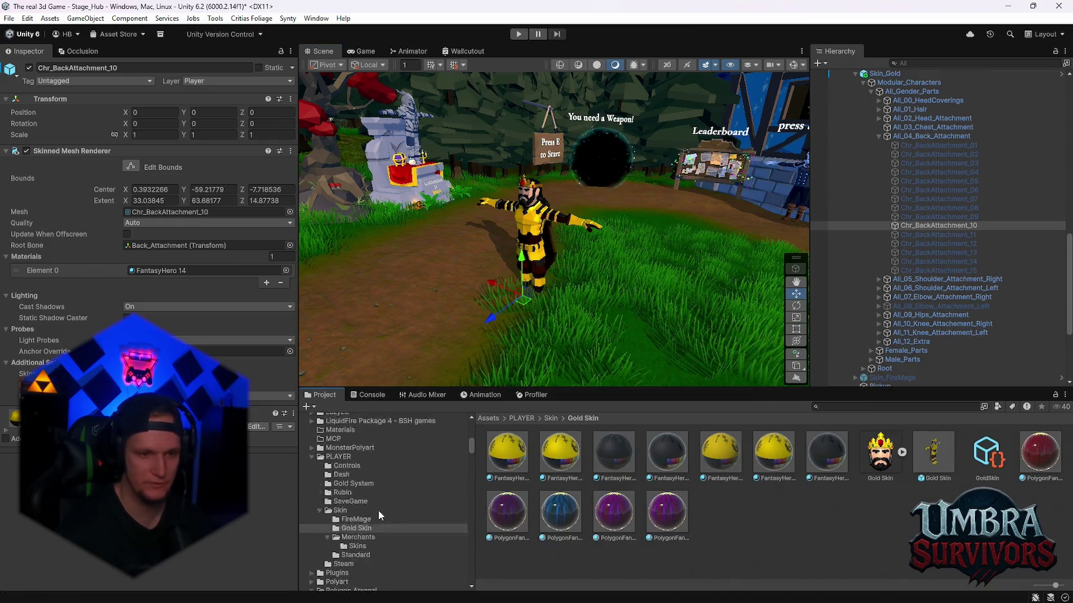
mouse_move(547, 589)
mouse_move(740, 593)
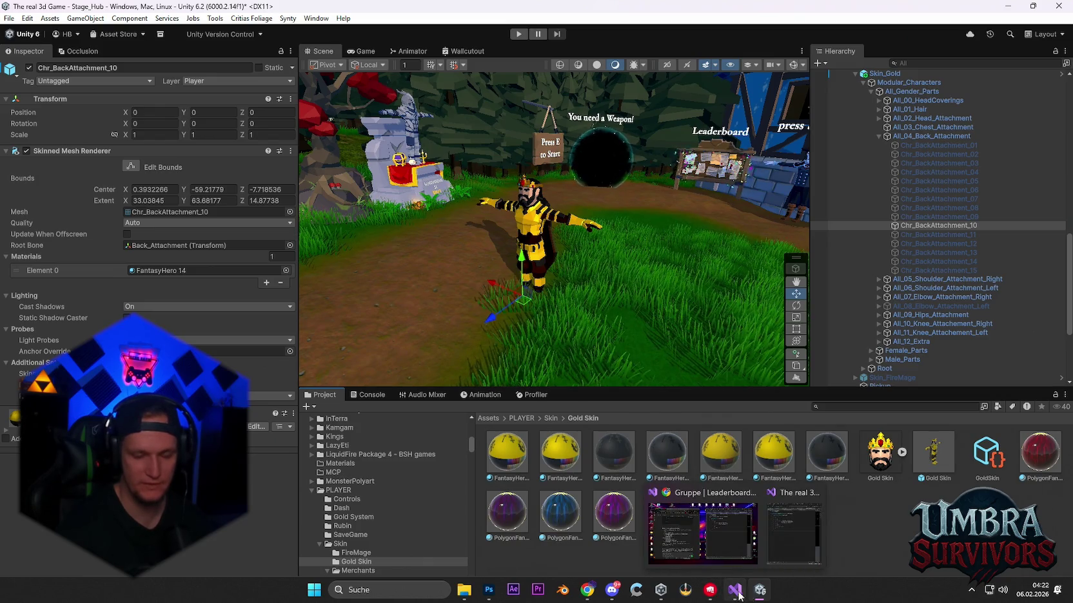
mouse_move(683, 598)
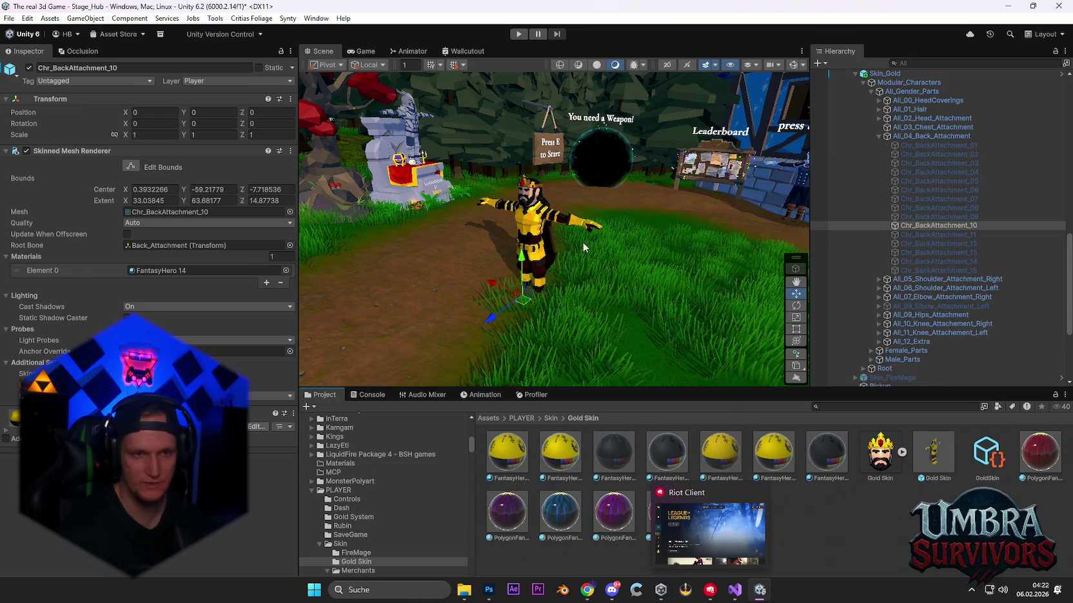
scroll(895, 237, "up", 3)
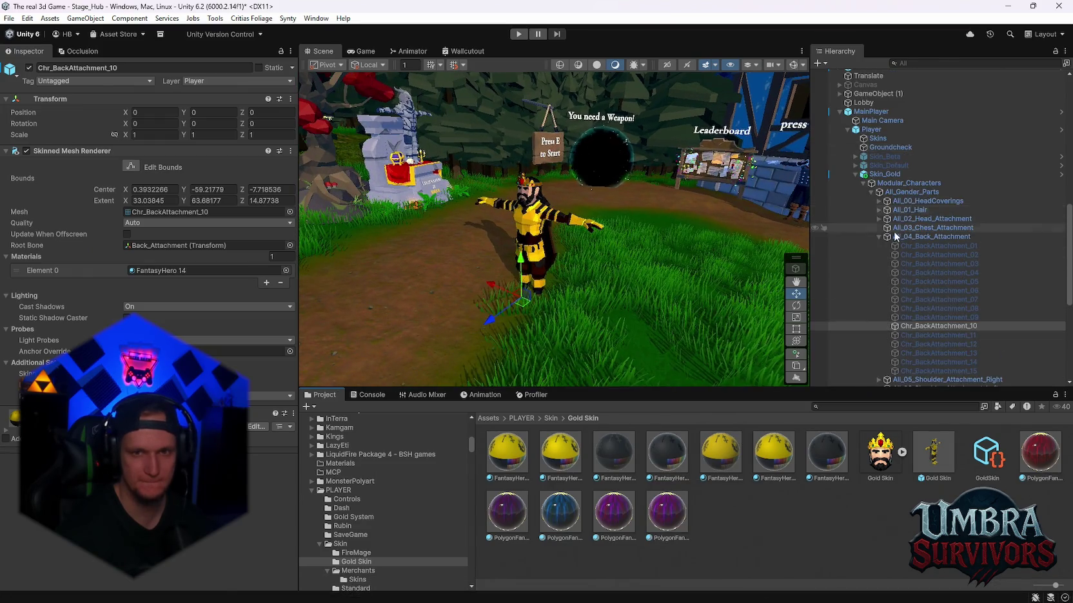
- Collapse Skin_Gold in the Hierarchy and move the Scene view to the weapon shop
left_click(856, 174)
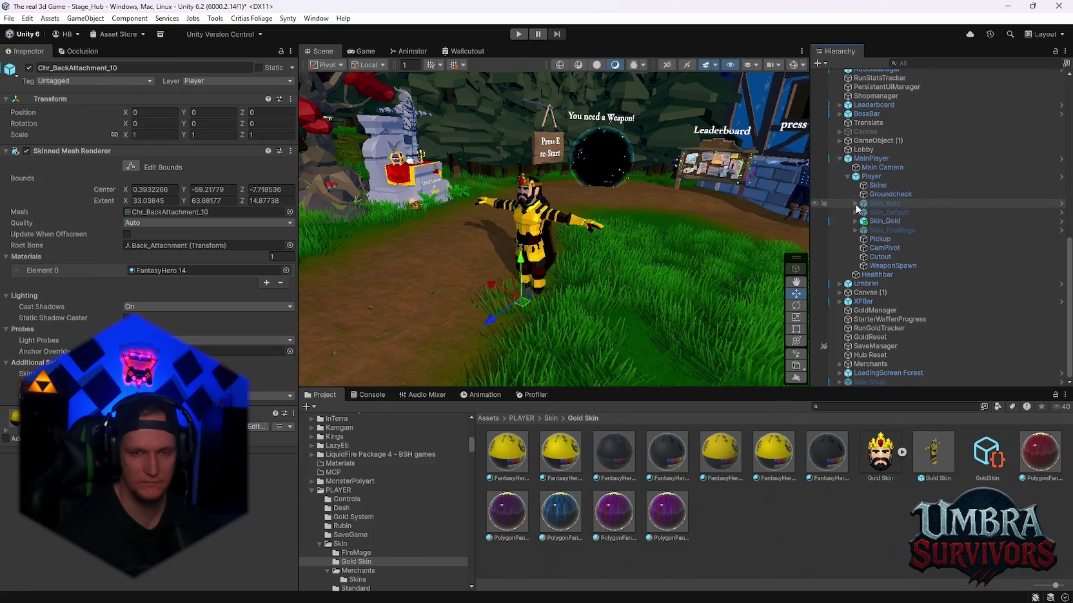
scroll(565, 231, "down", 2)
mouse_move(630, 237)
left_mouse_down()
mouse_move(567, 287)
mouse_move(539, 232)
mouse_move(707, 271)
mouse_move(630, 235)
mouse_move(614, 377)
left_mouse_up()
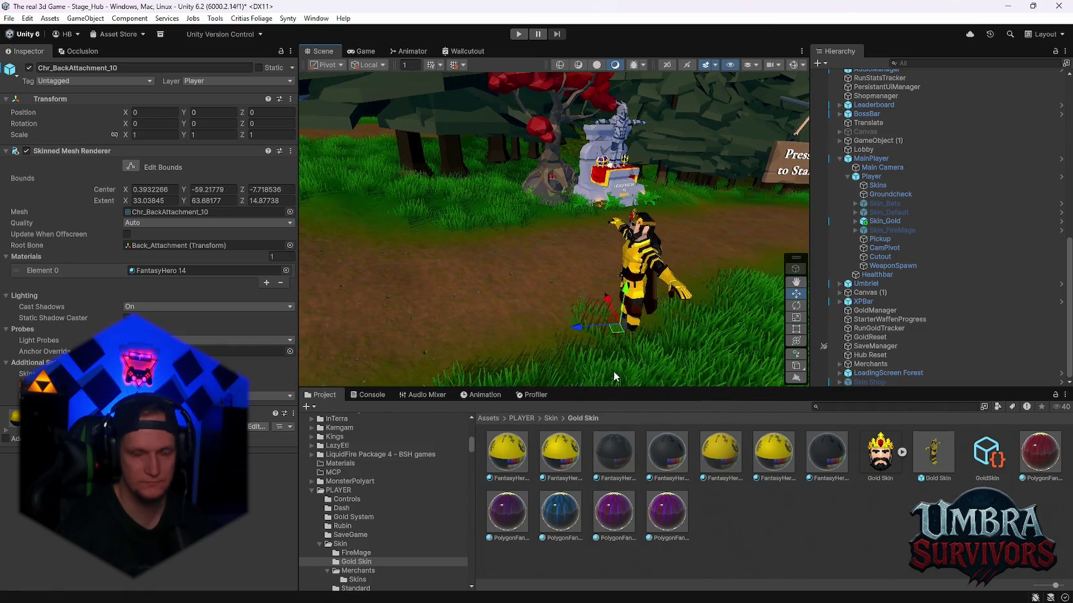
mouse_move(692, 601)
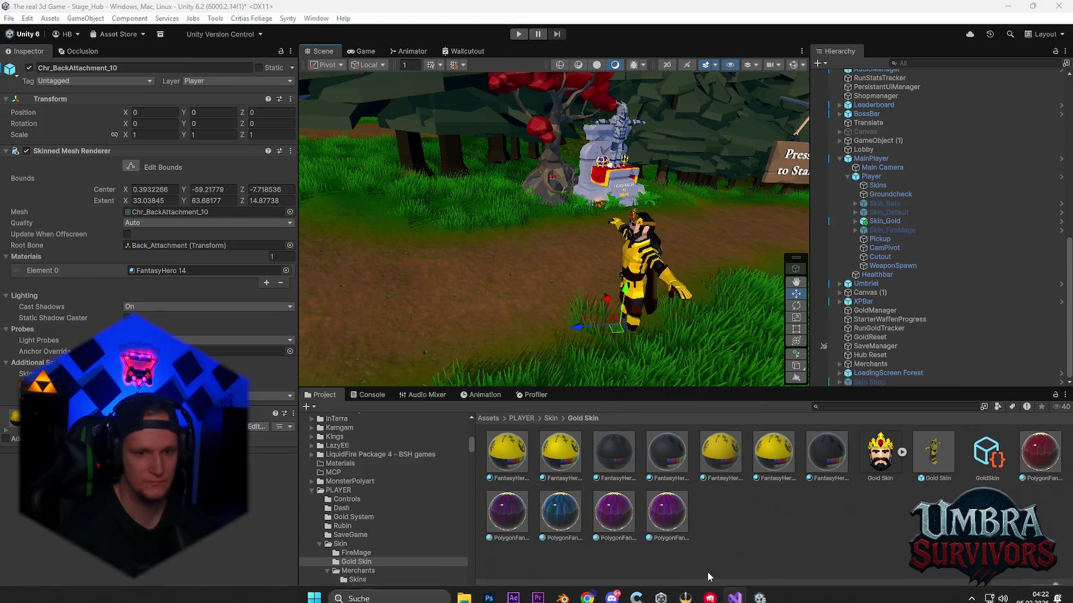
mouse_move(656, 341)
left_mouse_down()
mouse_move(540, 300)
mouse_move(704, 319)
mouse_move(530, 268)
mouse_move(503, 299)
mouse_move(645, 212)
mouse_move(580, 209)
mouse_move(629, 274)
mouse_move(806, 258)
left_mouse_up()
- Select the Shop object to show its Customization Station (Interact Range 15.08, Canvas_Shop) and frame it
left_click(579, 210)
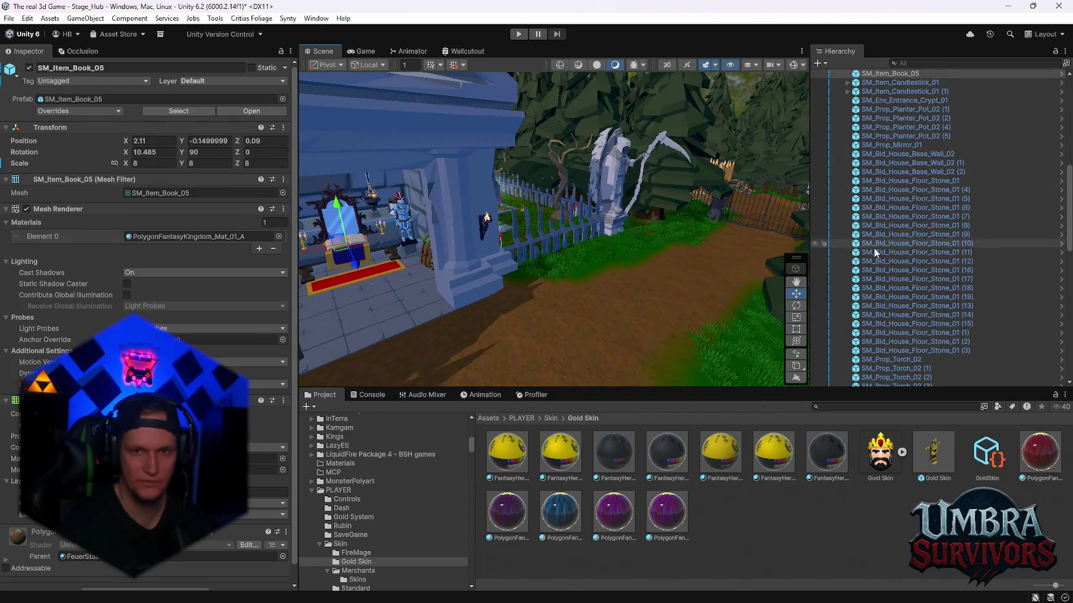
scroll(887, 268, "up", 5)
left_click(862, 175)
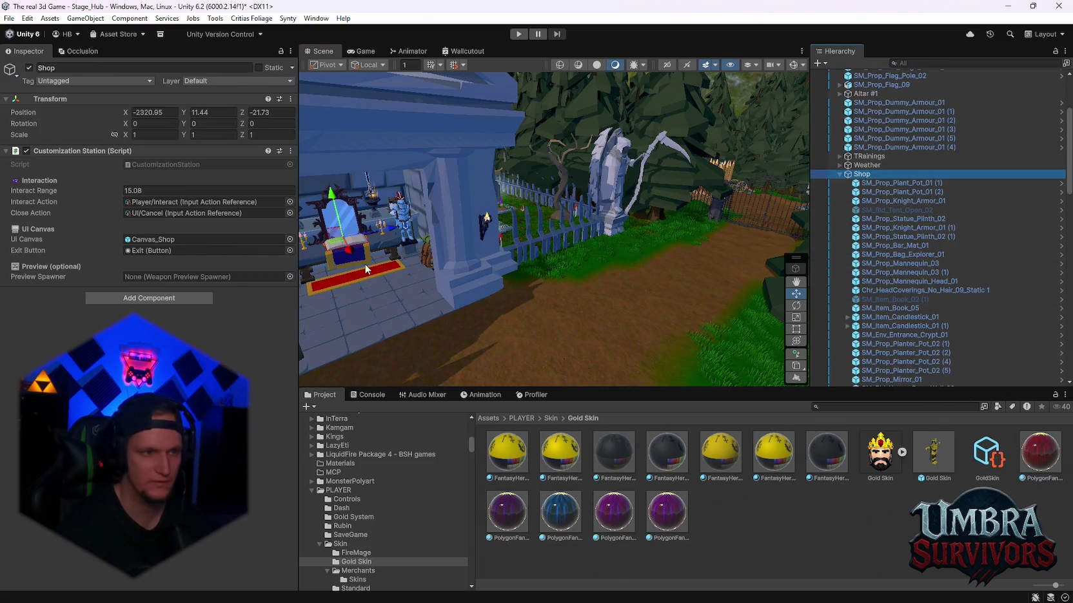
left_click_drag(451, 271, 570, 264)
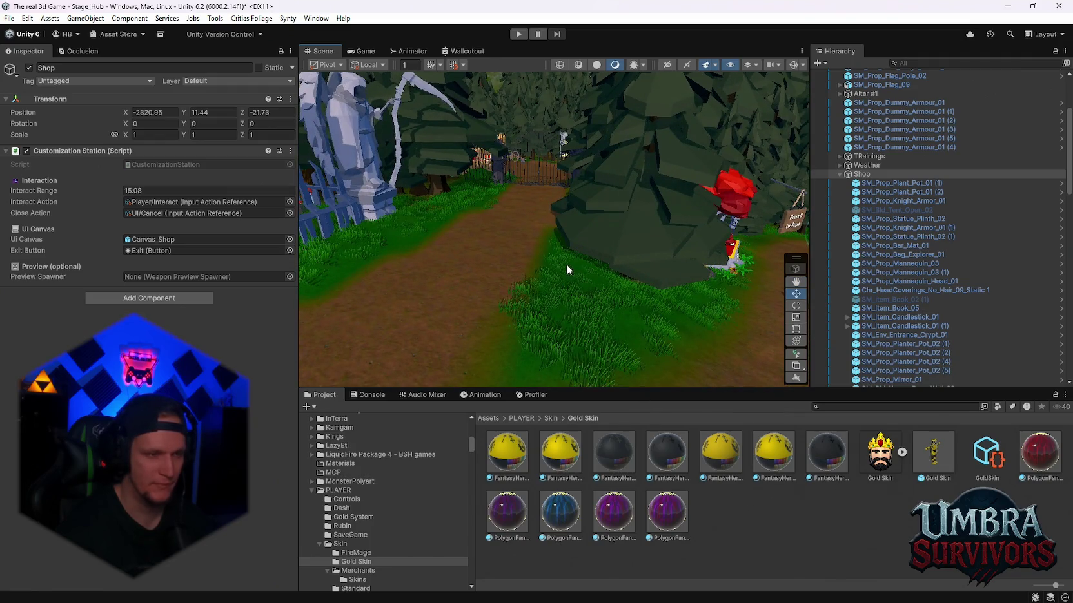
left_click_drag(500, 226, 429, 232)
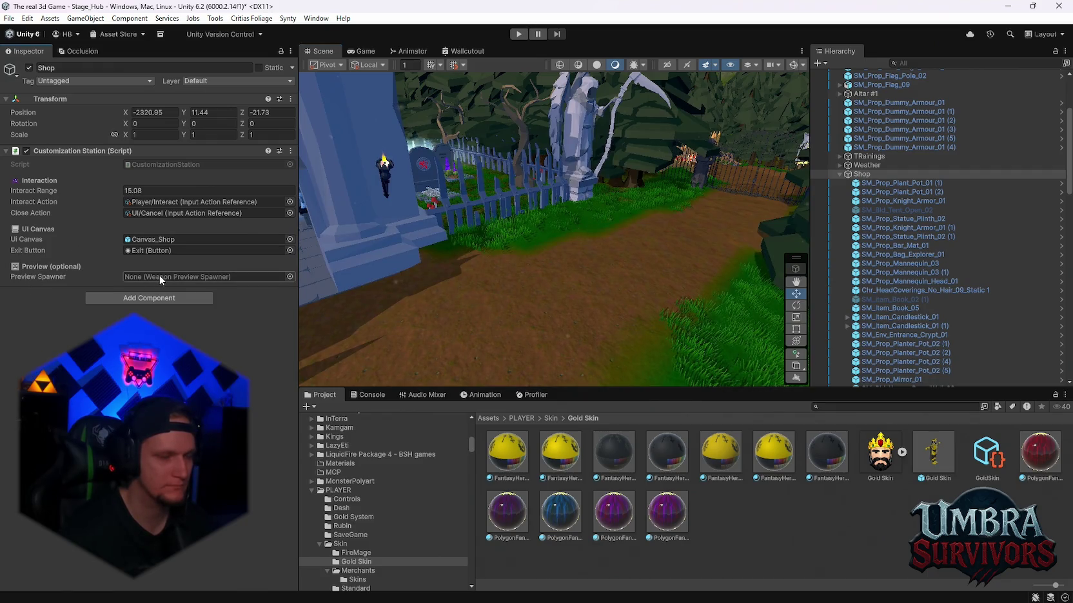
key("f")
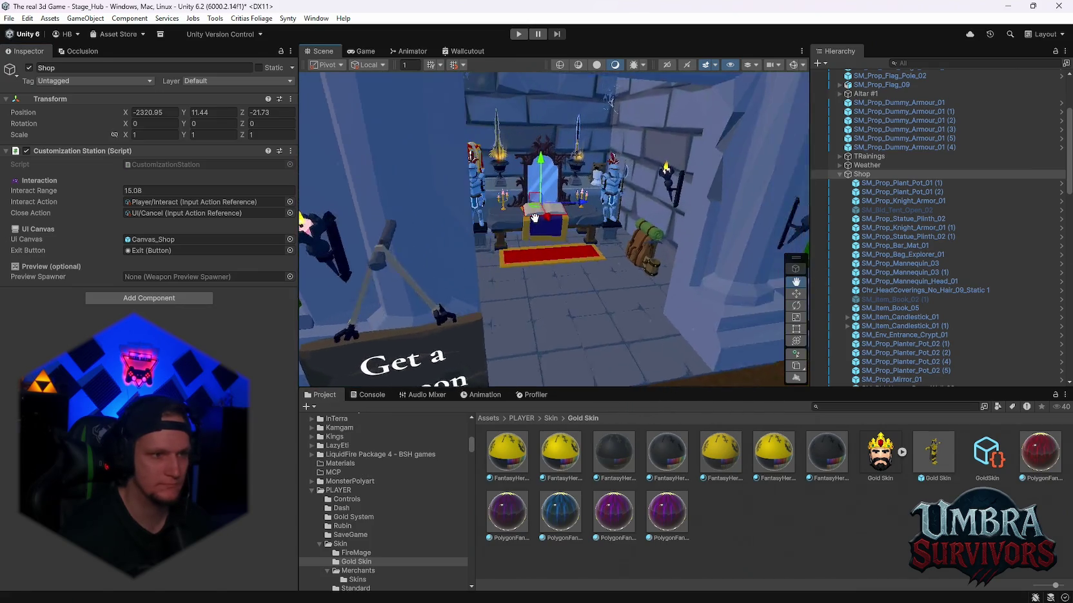
- Survey the area around the Coming Soon shop house, path and castle gate
scroll(540, 231, "down", 10)
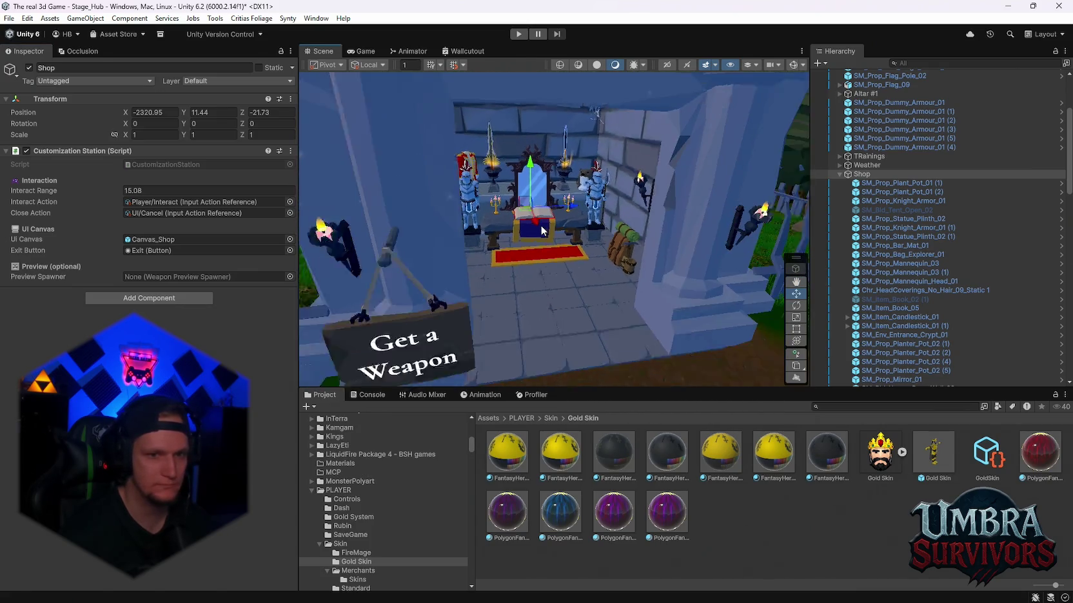
scroll(558, 216, "up", 10)
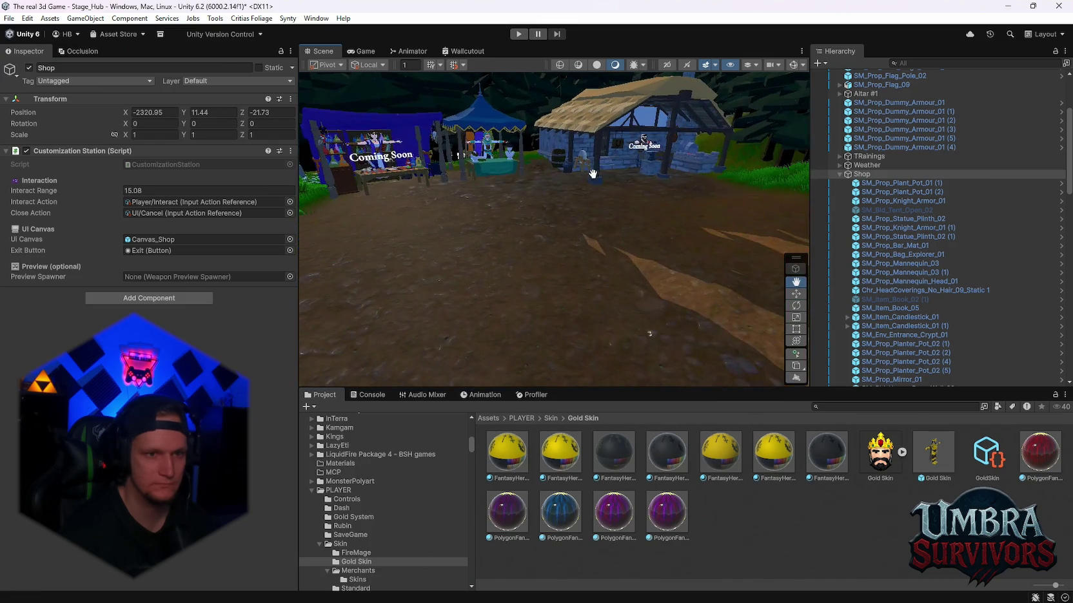
mouse_move(555, 220)
left_mouse_down()
mouse_move(500, 232)
mouse_move(550, 227)
mouse_move(487, 221)
mouse_move(515, 232)
left_mouse_up()
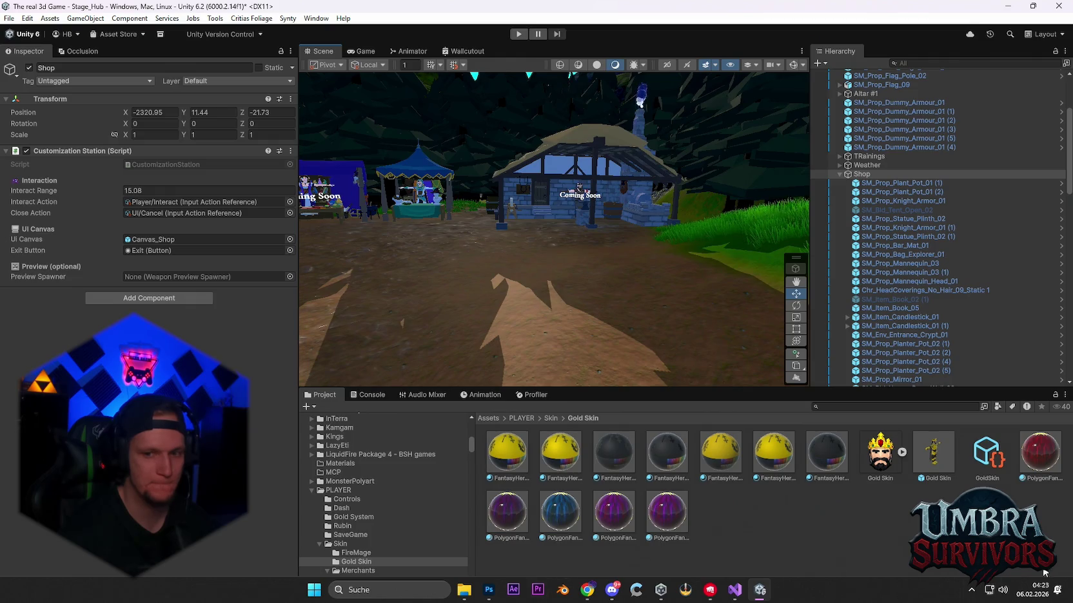
mouse_move(584, 245)
left_mouse_down()
mouse_move(651, 220)
mouse_move(677, 236)
left_mouse_up()
mouse_move(1027, 595)
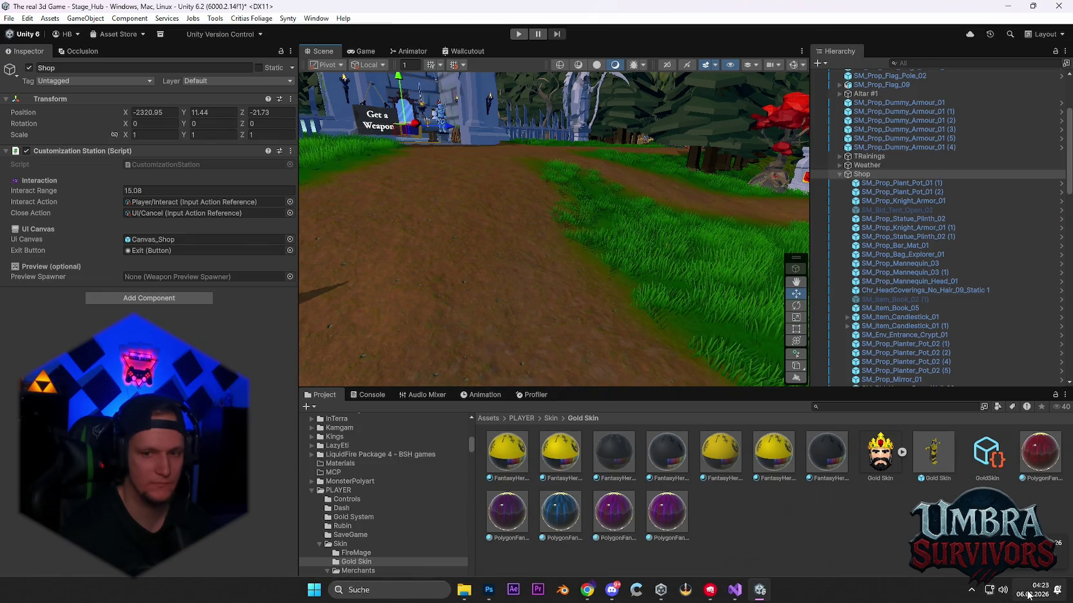
mouse_move(770, 293)
left_mouse_down()
mouse_move(596, 232)
mouse_move(526, 258)
mouse_move(496, 221)
mouse_move(436, 207)
mouse_move(519, 204)
left_mouse_up()
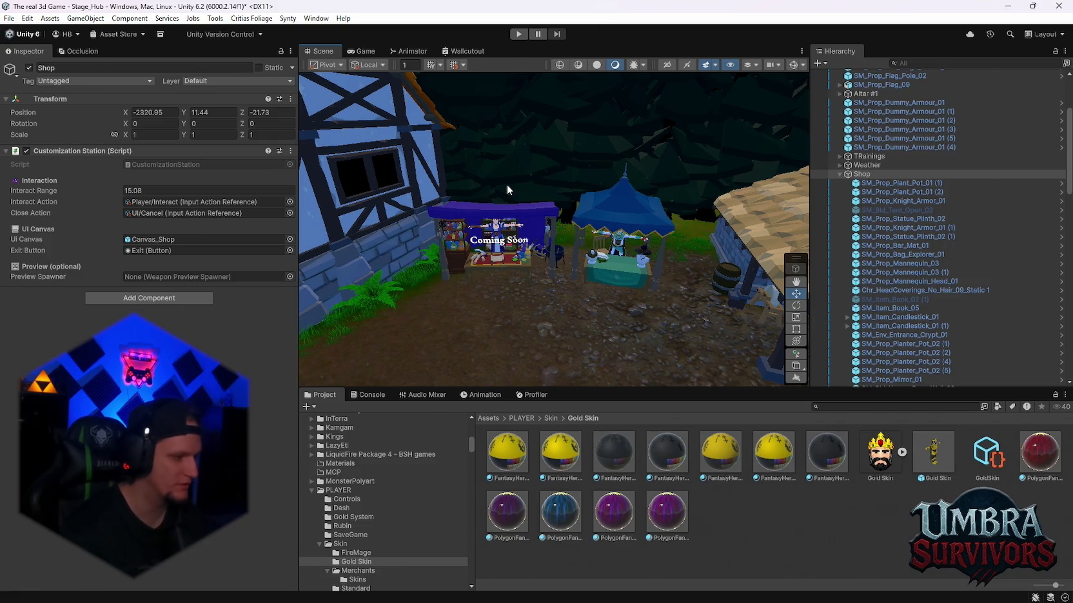
left_click_drag(657, 233, 478, 219)
- Swing the view over the portal and character, then pull back to show statue, stall and portal
mouse_move(536, 204)
left_mouse_down()
mouse_move(567, 223)
mouse_move(581, 201)
mouse_move(577, 237)
mouse_move(590, 204)
mouse_move(584, 259)
mouse_move(586, 241)
mouse_move(619, 268)
mouse_move(580, 241)
mouse_move(616, 216)
mouse_move(628, 262)
mouse_move(548, 66)
mouse_move(618, 211)
left_mouse_up()
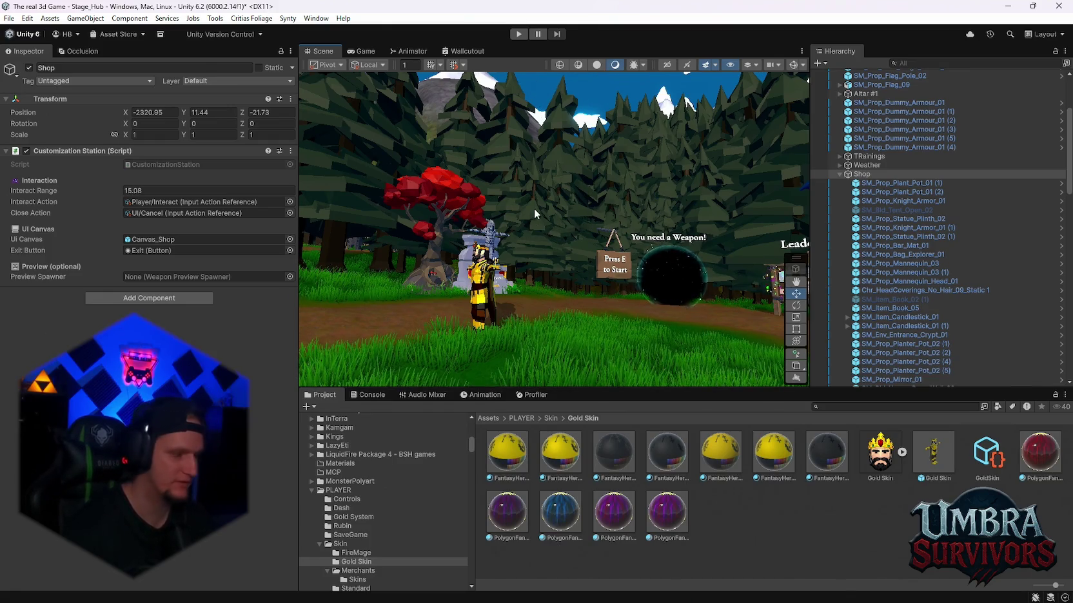
mouse_move(542, 193)
left_mouse_down()
mouse_move(490, 228)
mouse_move(513, 204)
mouse_move(570, 232)
mouse_move(480, 164)
mouse_move(526, 201)
mouse_move(607, 207)
mouse_move(527, 231)
mouse_move(658, 256)
mouse_move(498, 237)
mouse_move(629, 244)
mouse_move(559, 240)
mouse_move(588, 243)
mouse_move(599, 265)
mouse_move(587, 265)
mouse_move(602, 259)
left_mouse_up()
scroll(612, 252, "up", 2)
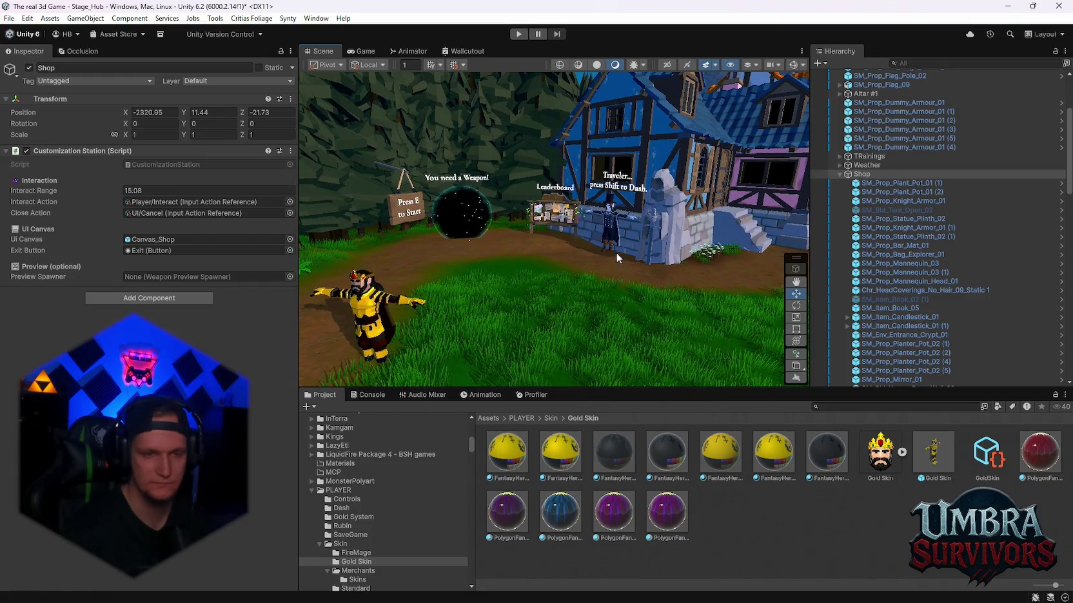
scroll(613, 252, "up", 2)
left_click_drag(604, 255, 616, 242)
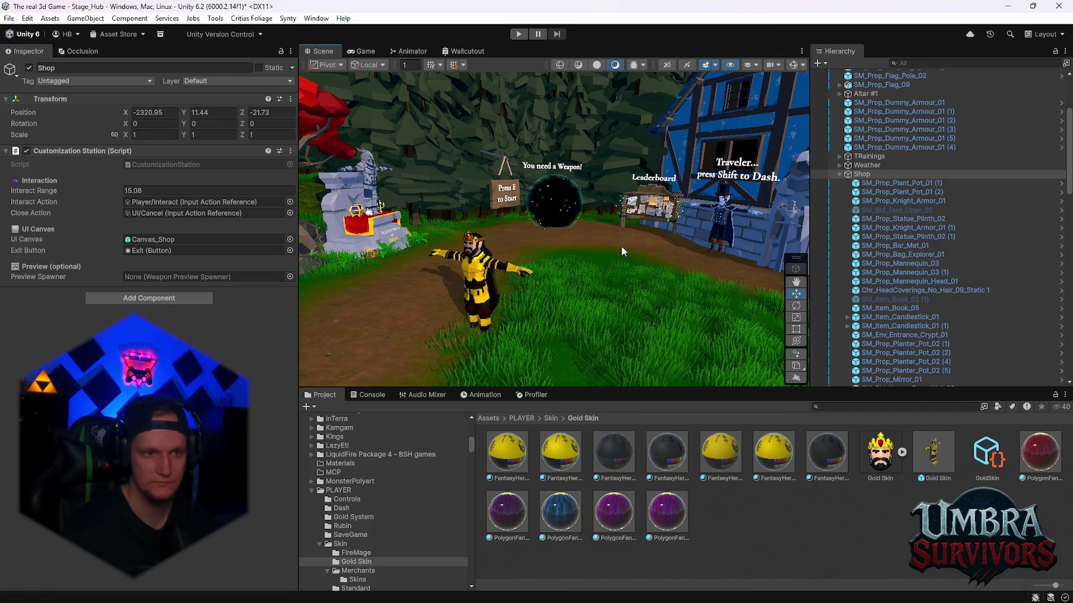
mouse_move(703, 596)
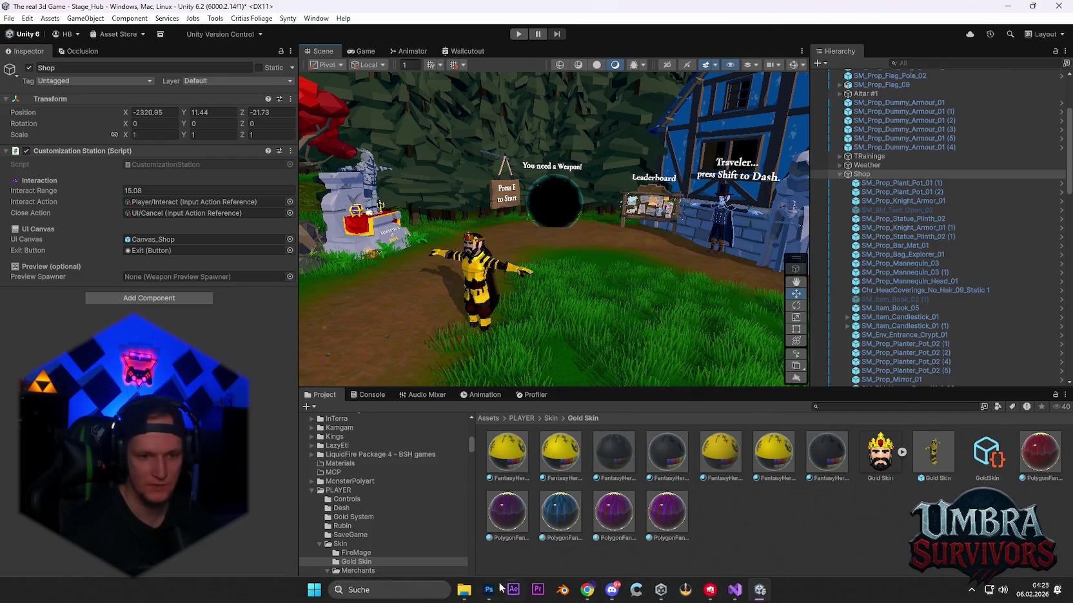
left_click(419, 588)
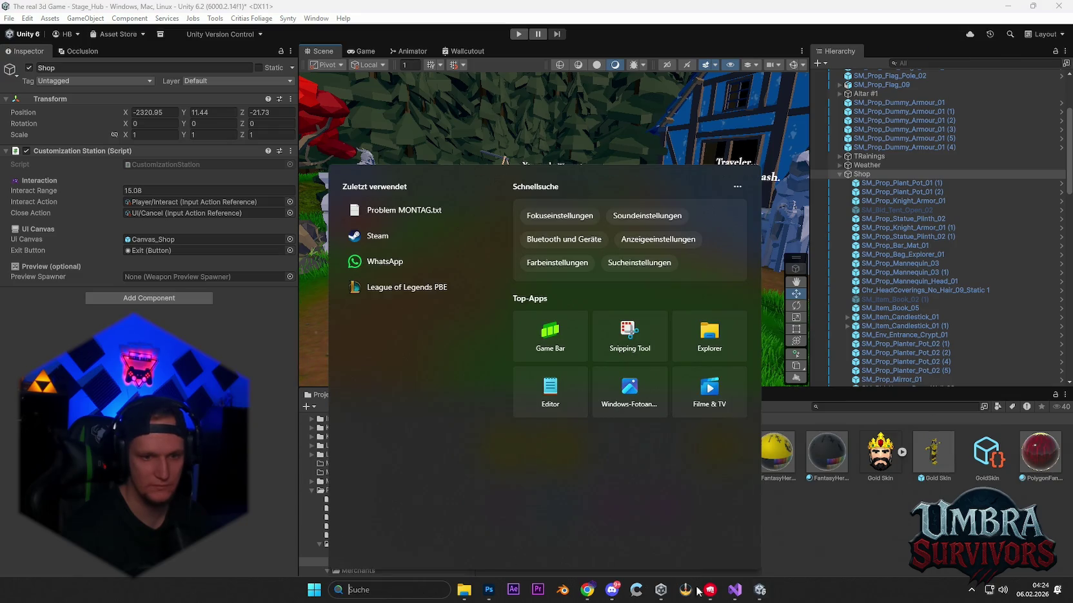
left_click(404, 210)
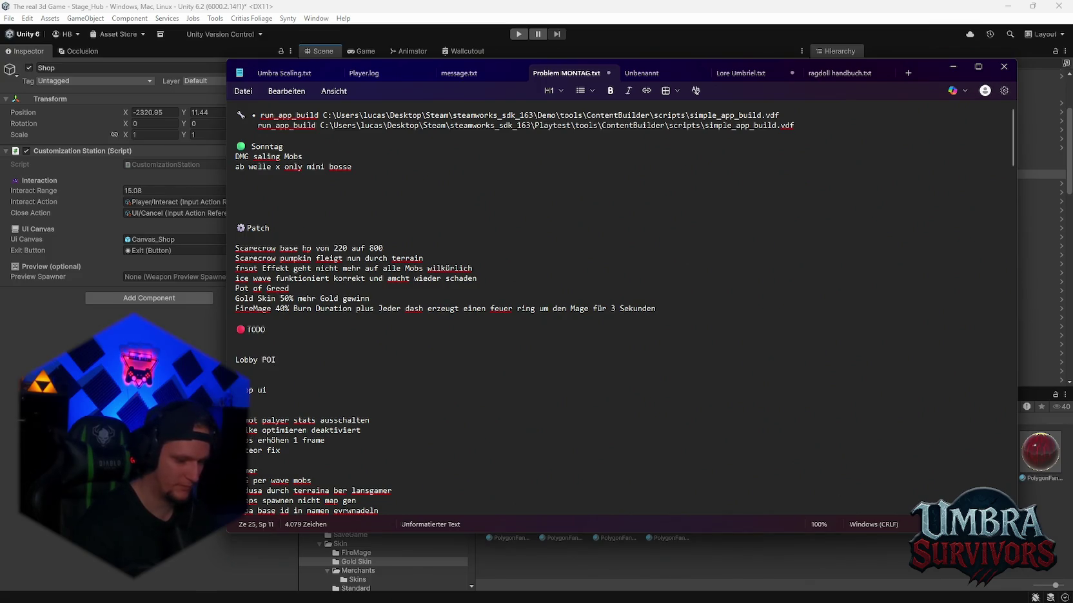
left_click(570, 565)
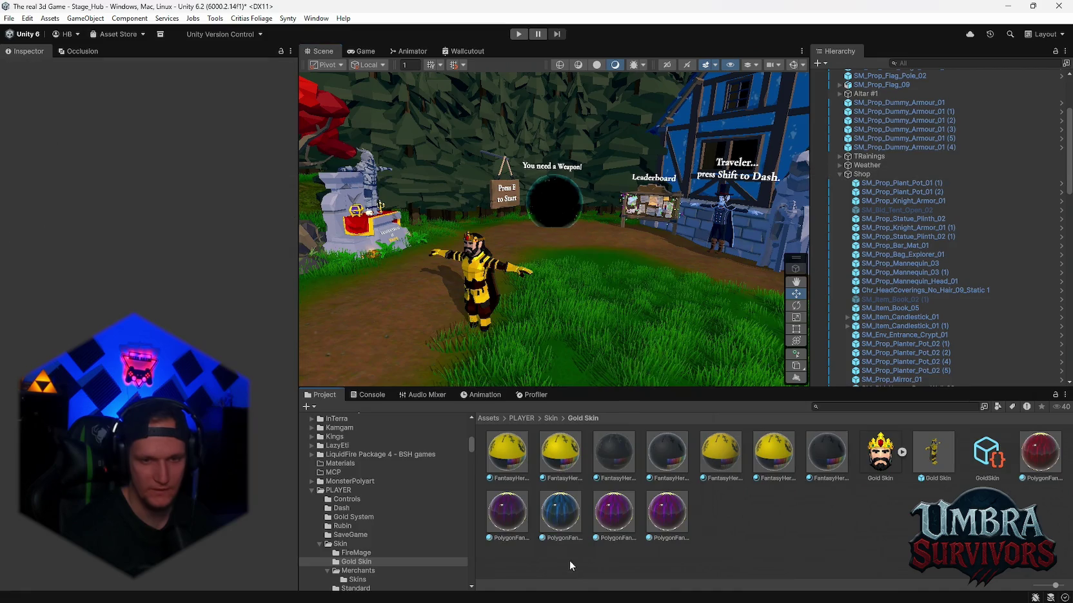
mouse_move(586, 203)
left_mouse_down()
mouse_move(553, 288)
mouse_move(536, 269)
mouse_move(609, 243)
mouse_move(557, 275)
mouse_move(486, 257)
mouse_move(645, 203)
mouse_move(672, 228)
left_mouse_up()
- Fly toward the mountains, glance at the patch notes, then frame the gold-skinned player by the portal
scroll(645, 203, "up", 2)
mouse_move(567, 197)
left_mouse_down()
mouse_move(507, 183)
mouse_move(591, 254)
mouse_move(541, 261)
mouse_move(563, 281)
mouse_move(565, 237)
mouse_move(563, 252)
mouse_move(618, 278)
mouse_move(662, 256)
mouse_move(516, 248)
mouse_move(429, 394)
mouse_move(607, 410)
mouse_move(593, 407)
mouse_move(544, 215)
mouse_move(504, 239)
mouse_move(584, 271)
mouse_move(585, 248)
mouse_move(518, 270)
mouse_move(513, 243)
mouse_move(586, 246)
mouse_move(553, 228)
mouse_move(646, 247)
mouse_move(625, 255)
mouse_move(631, 200)
mouse_move(504, 214)
mouse_move(557, 248)
mouse_move(541, 232)
mouse_move(496, 235)
mouse_move(433, 192)
mouse_move(525, 180)
mouse_move(572, 201)
left_mouse_up()
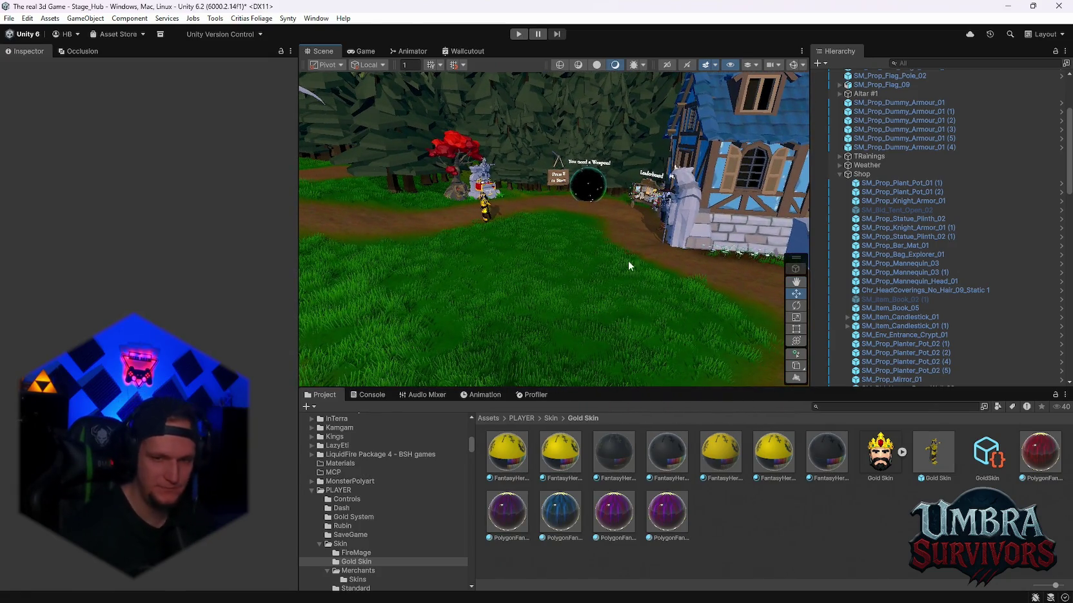
key("alt+Tab")
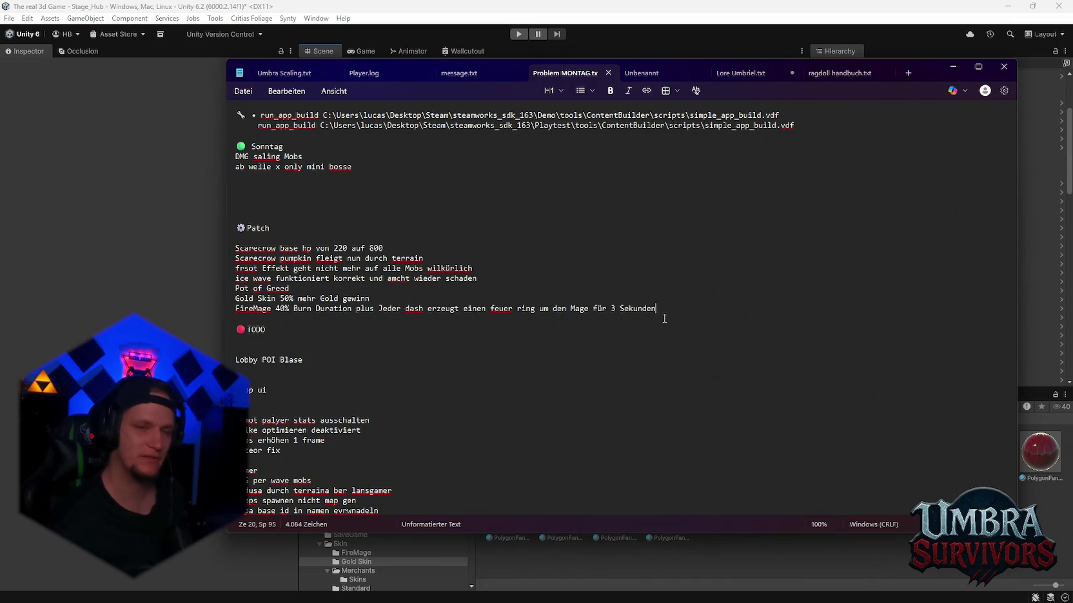
left_click(953, 67)
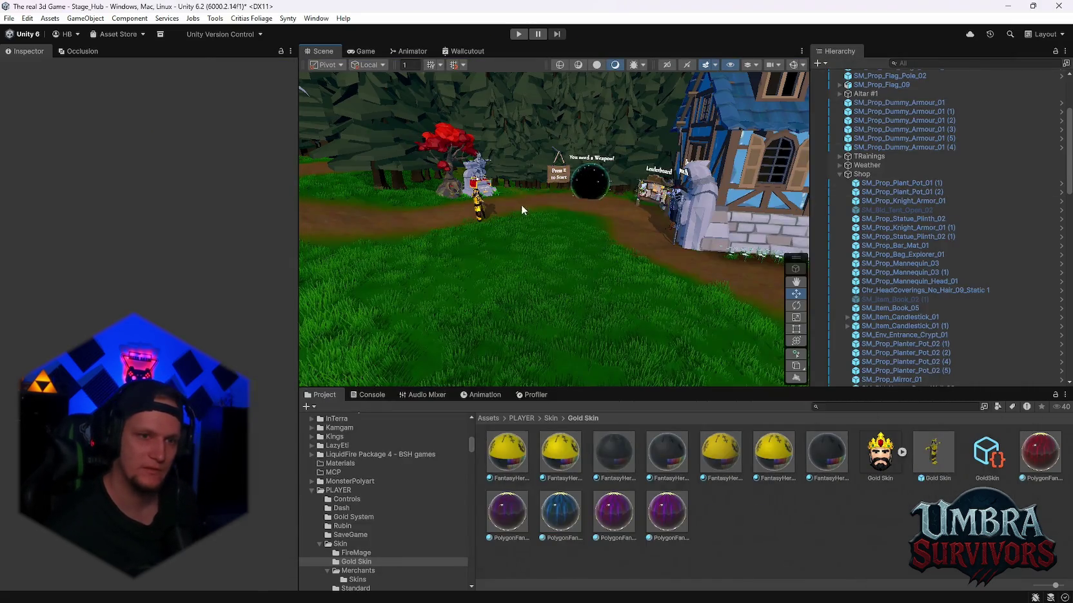
key("f")
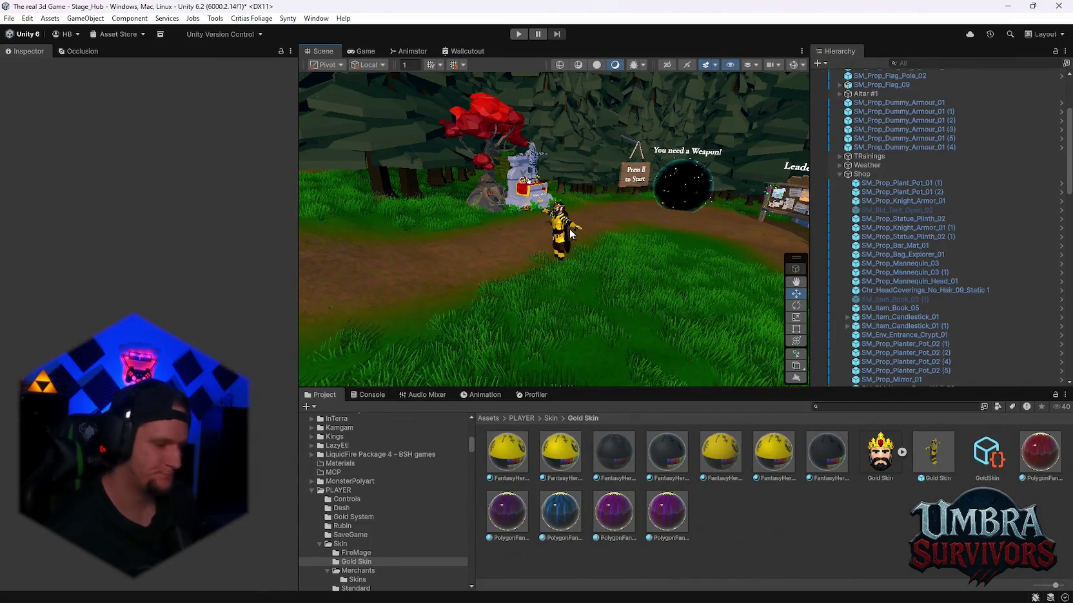